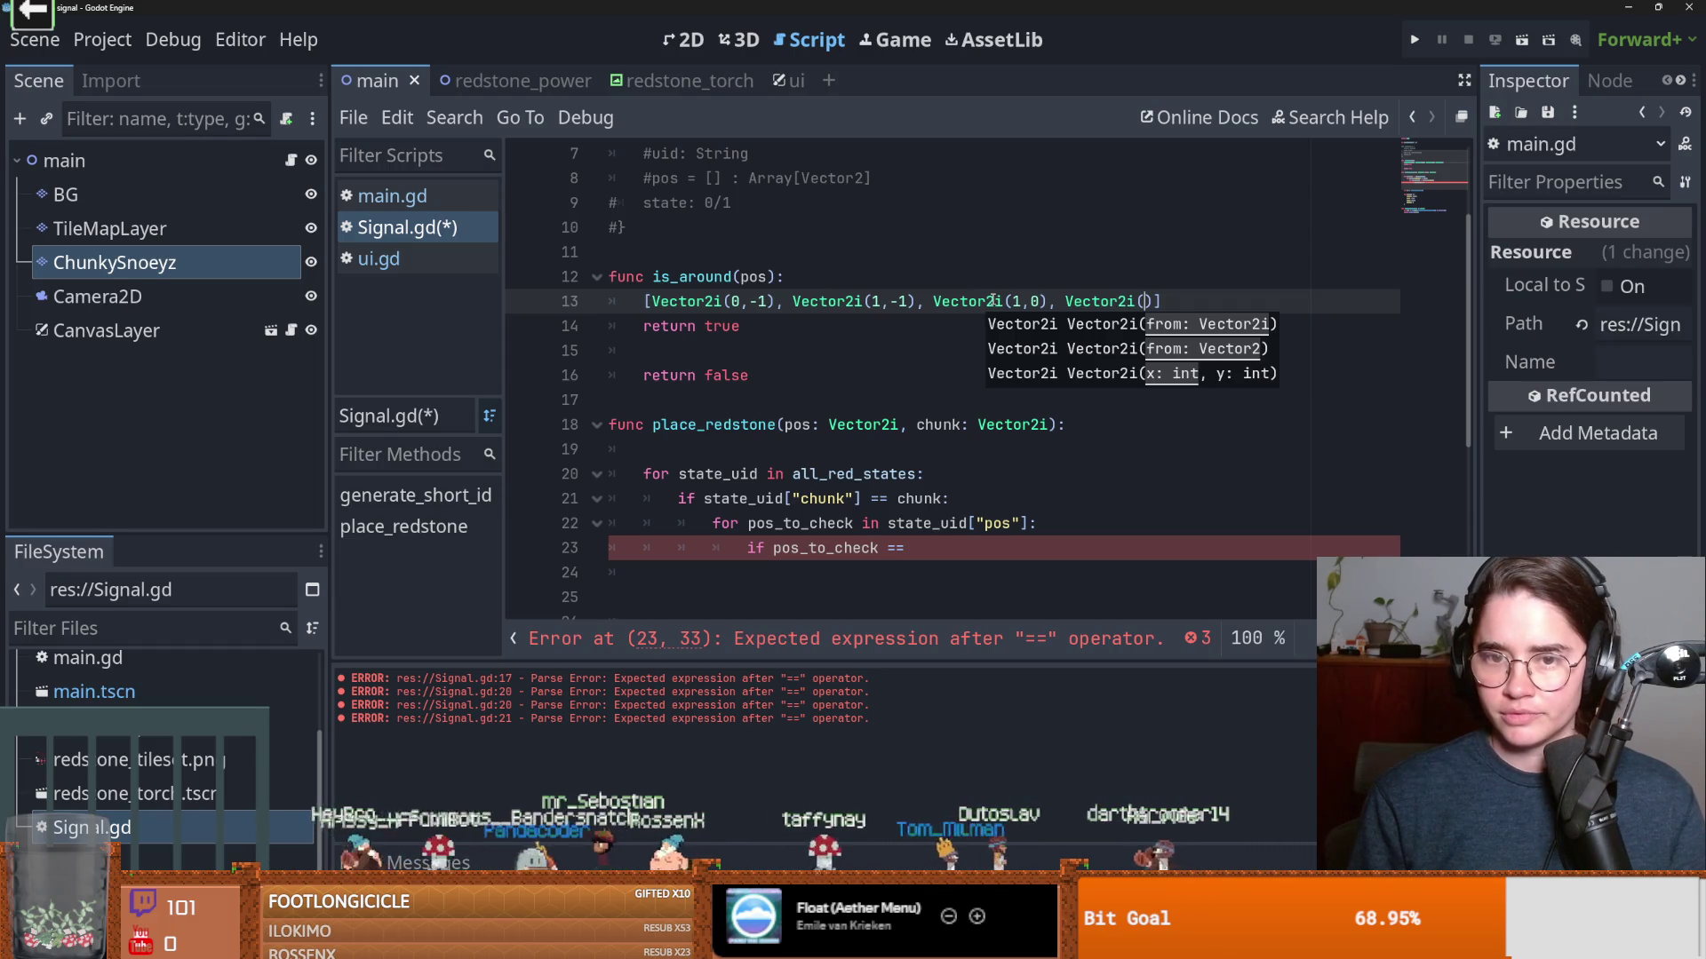
Complete the is_around list with Vector2i offsets (1,1), (0,1), (-1,1), (-1,0) and (-1,-1)
{"action": "type", "text": "1,1)"}
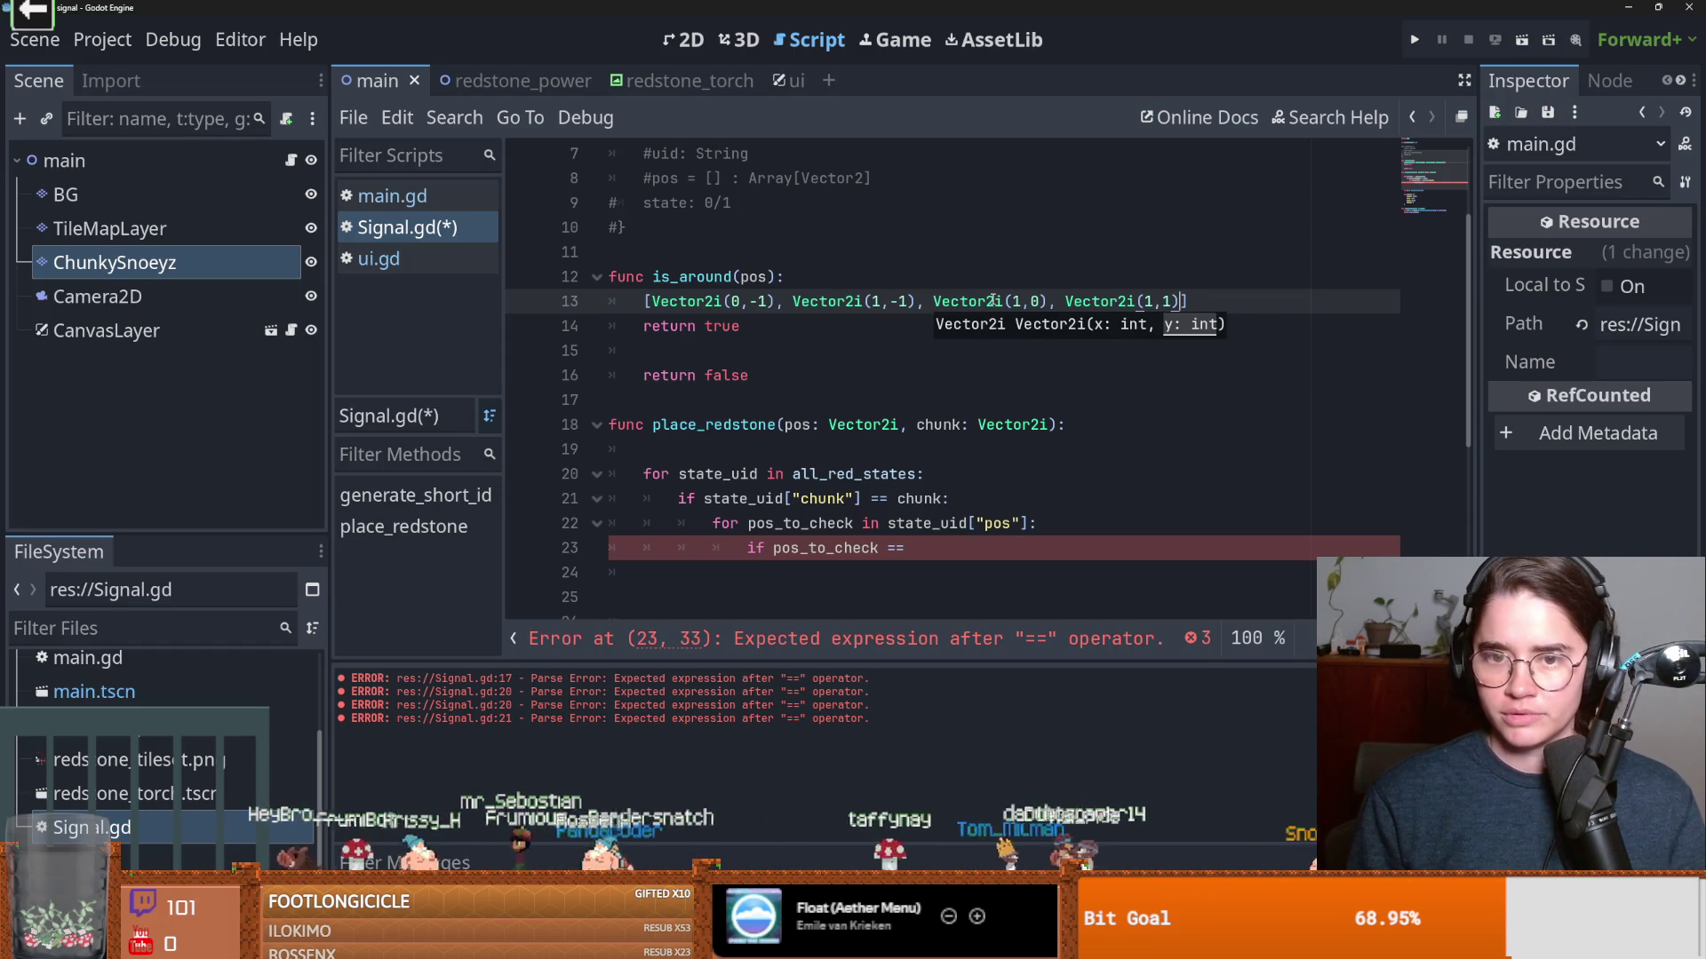
{"action": "type", "text": ", Vect"}
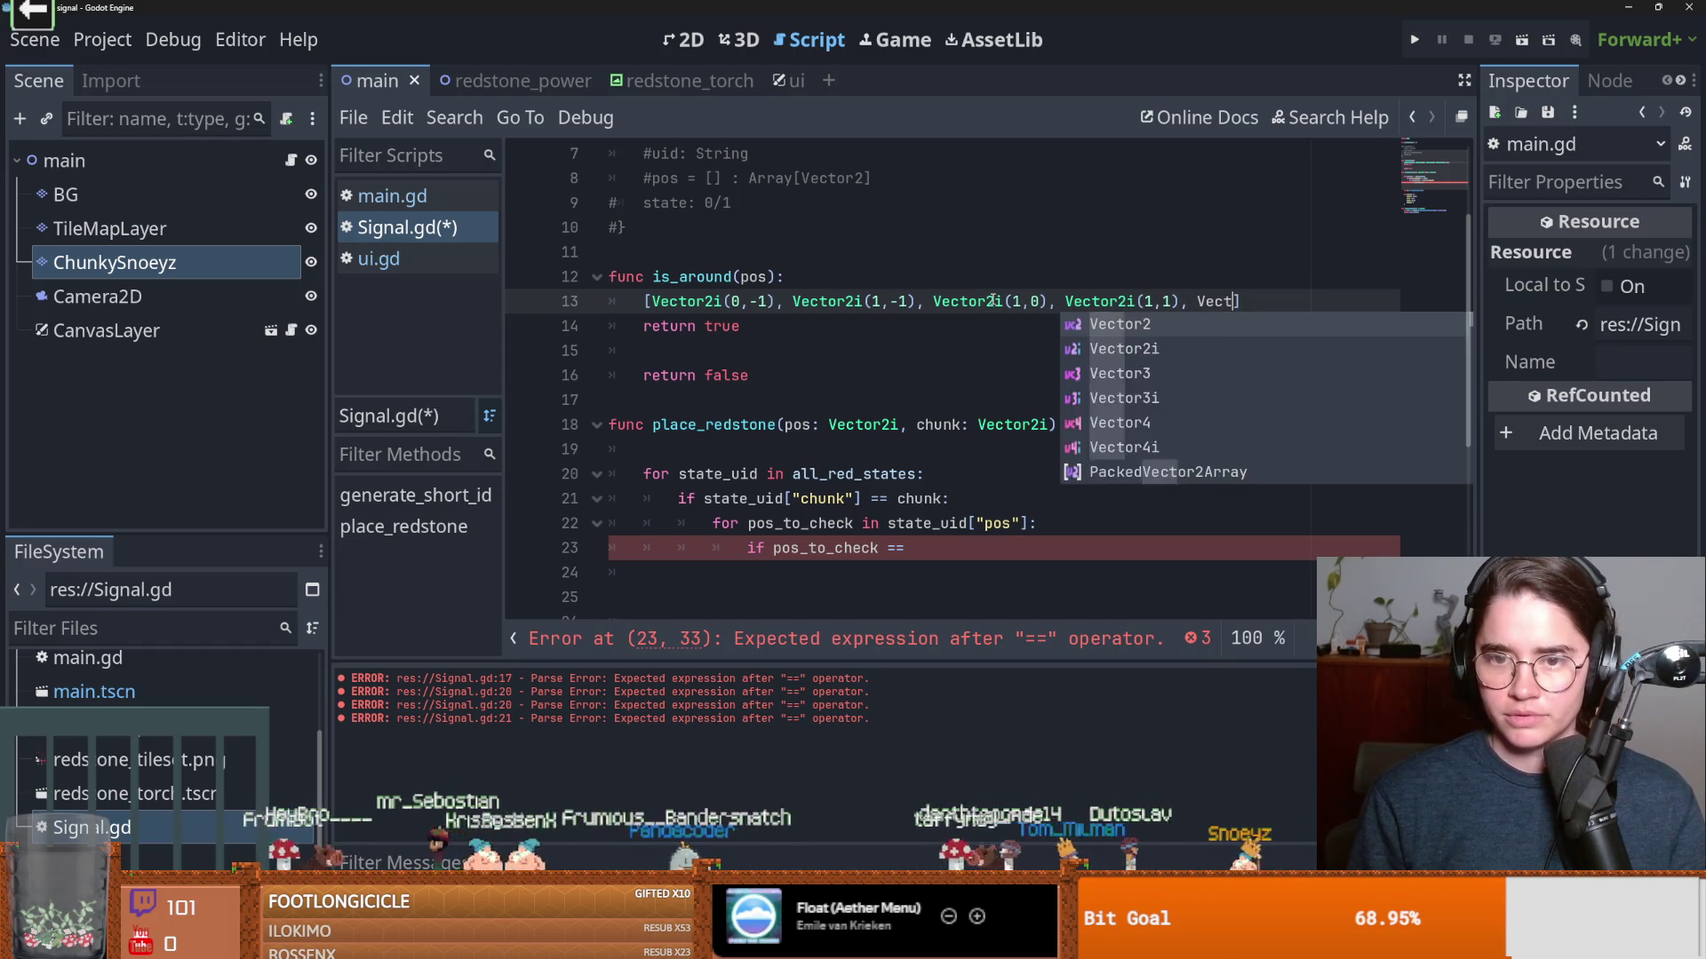
{"action": "type", "text": "or2i("}
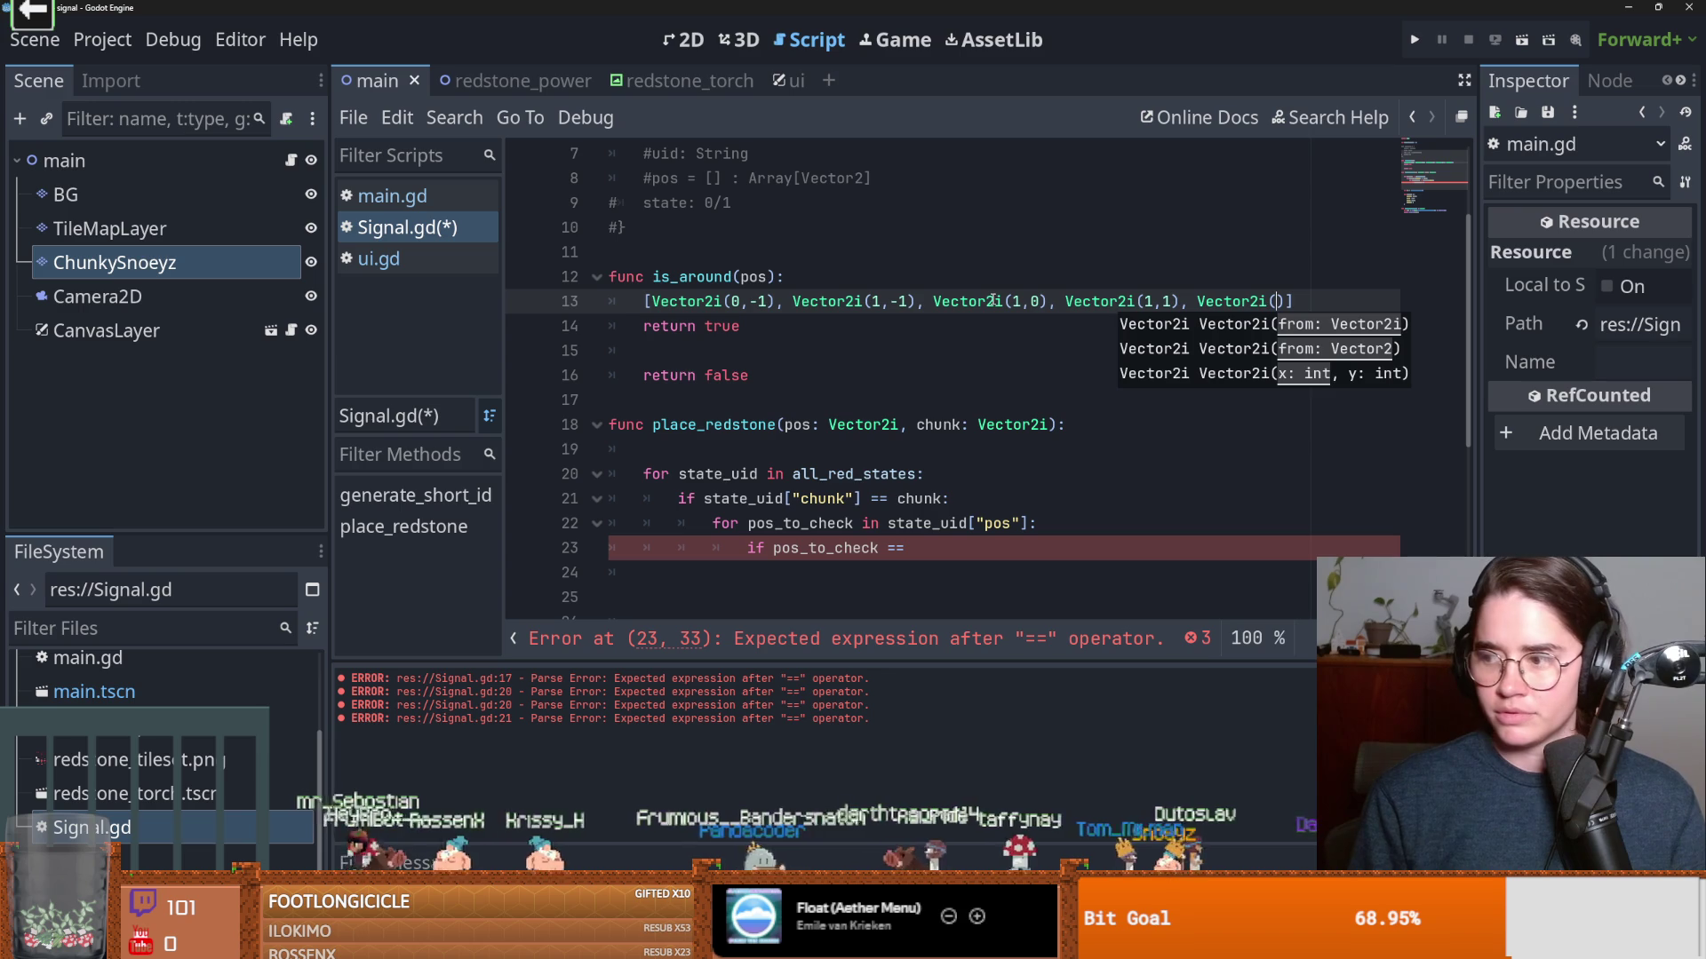
{"action": "type", "text": "0,1), V"}
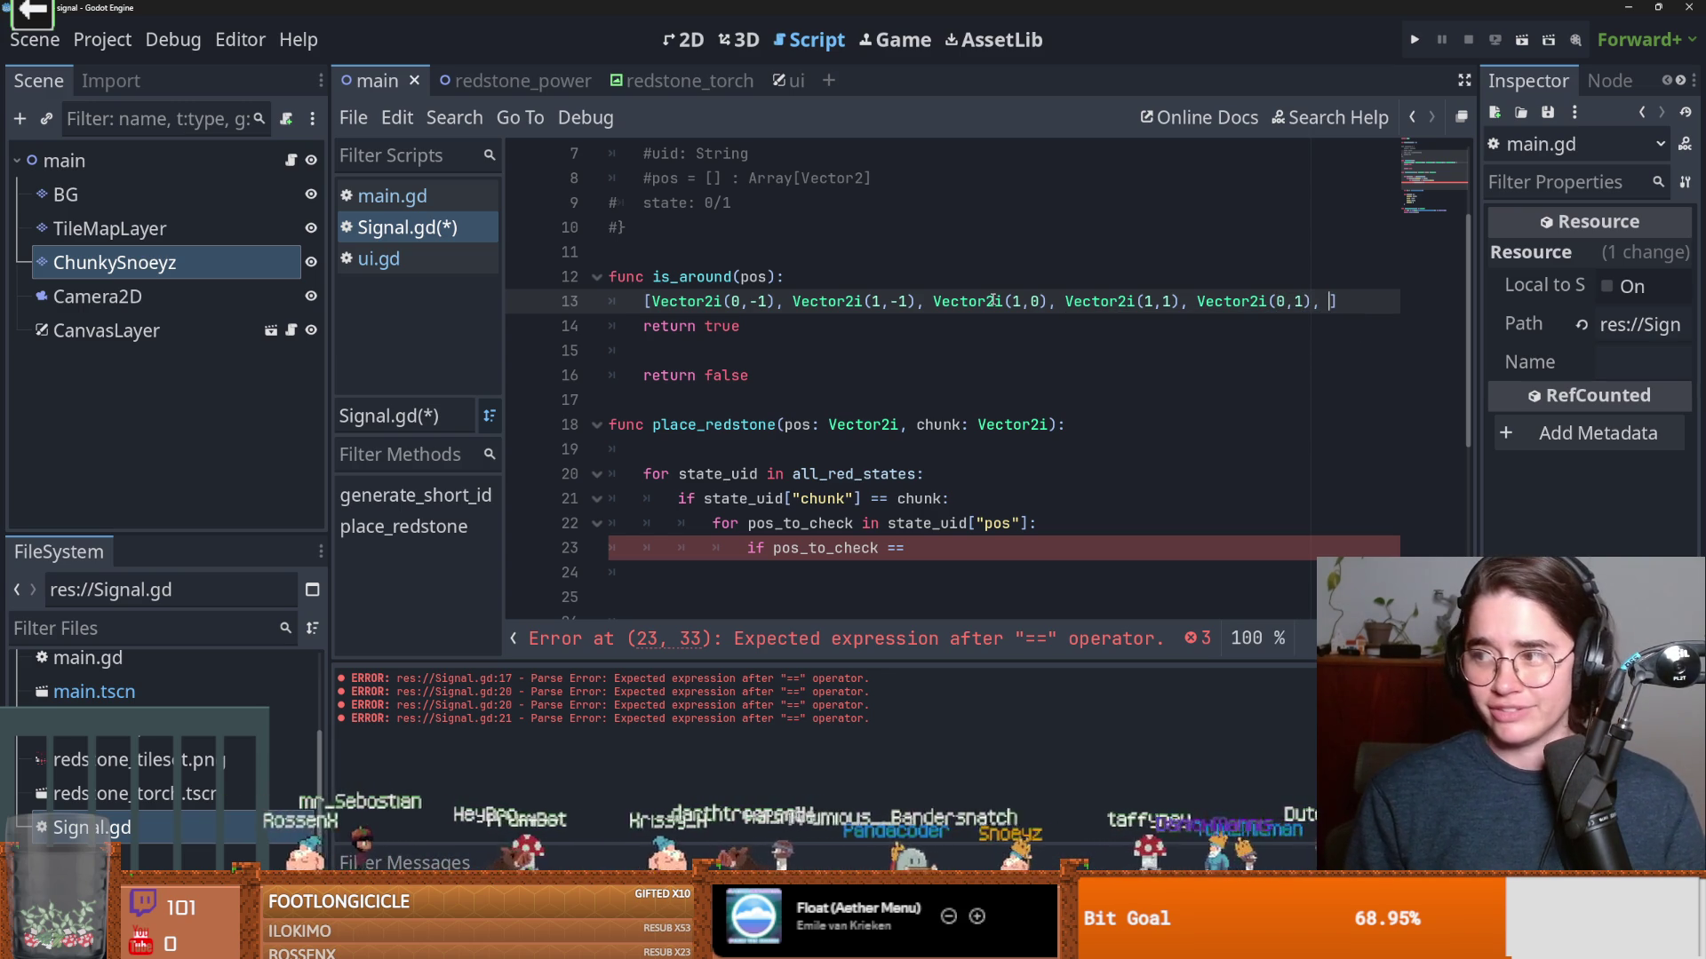
{"action": "type", "text": "ector"}
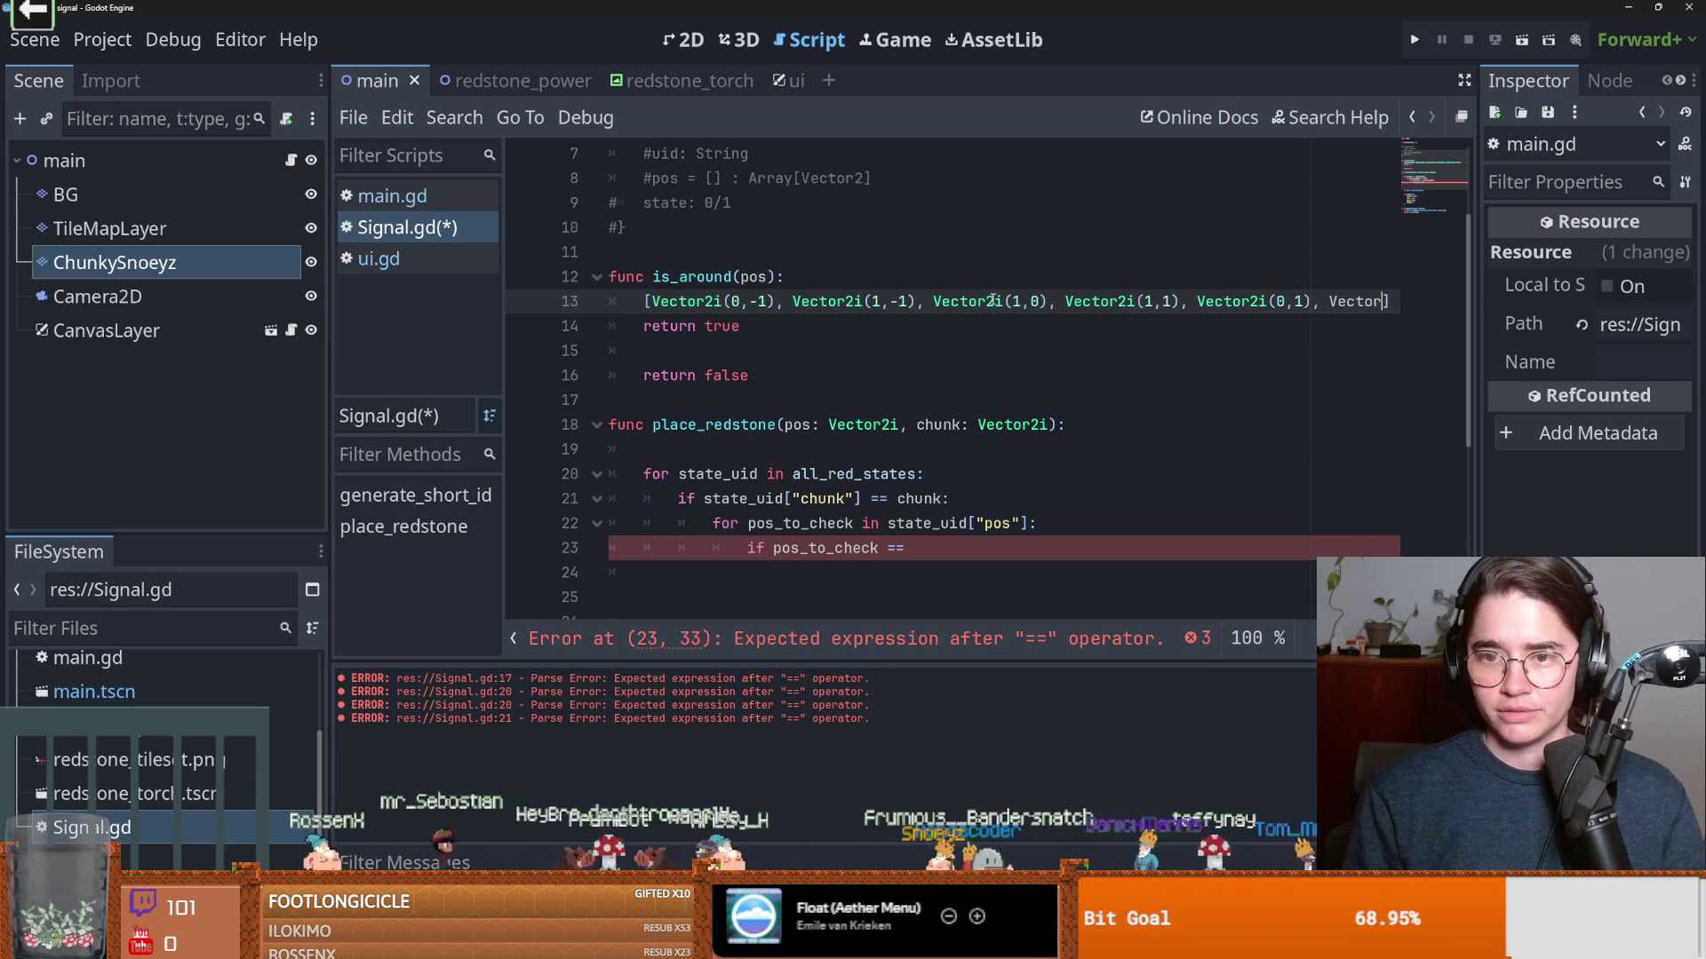
{"action": "type", "text": "2"}
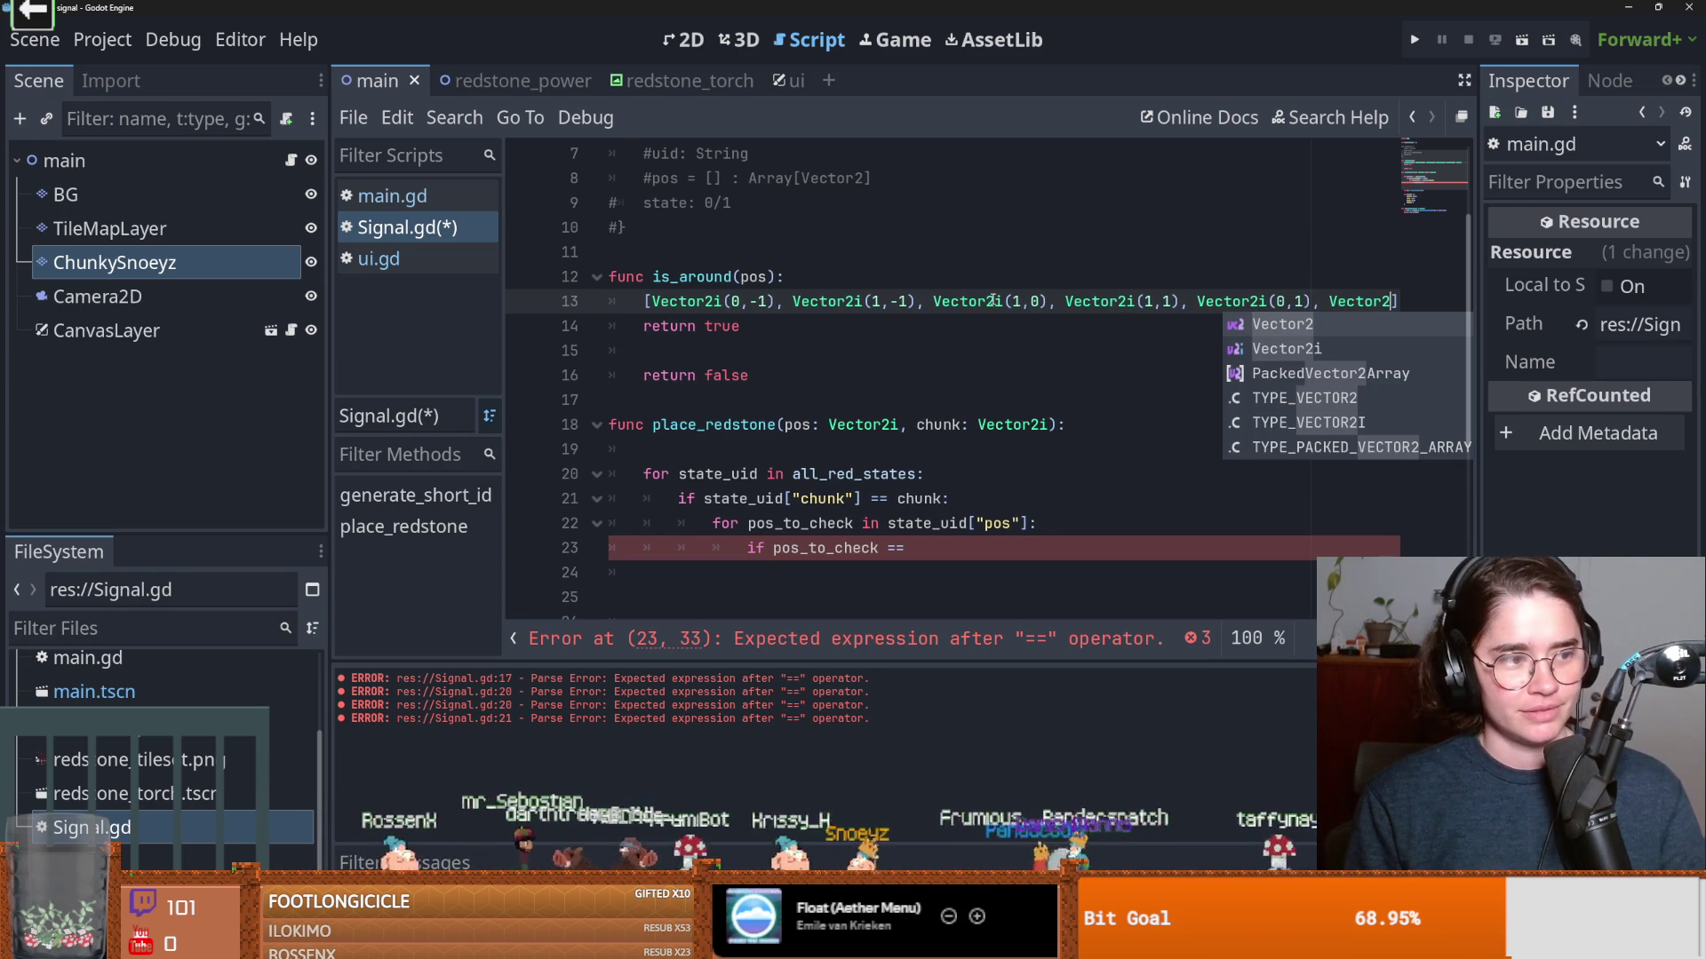
{"action": "type", "text": "i(-"}
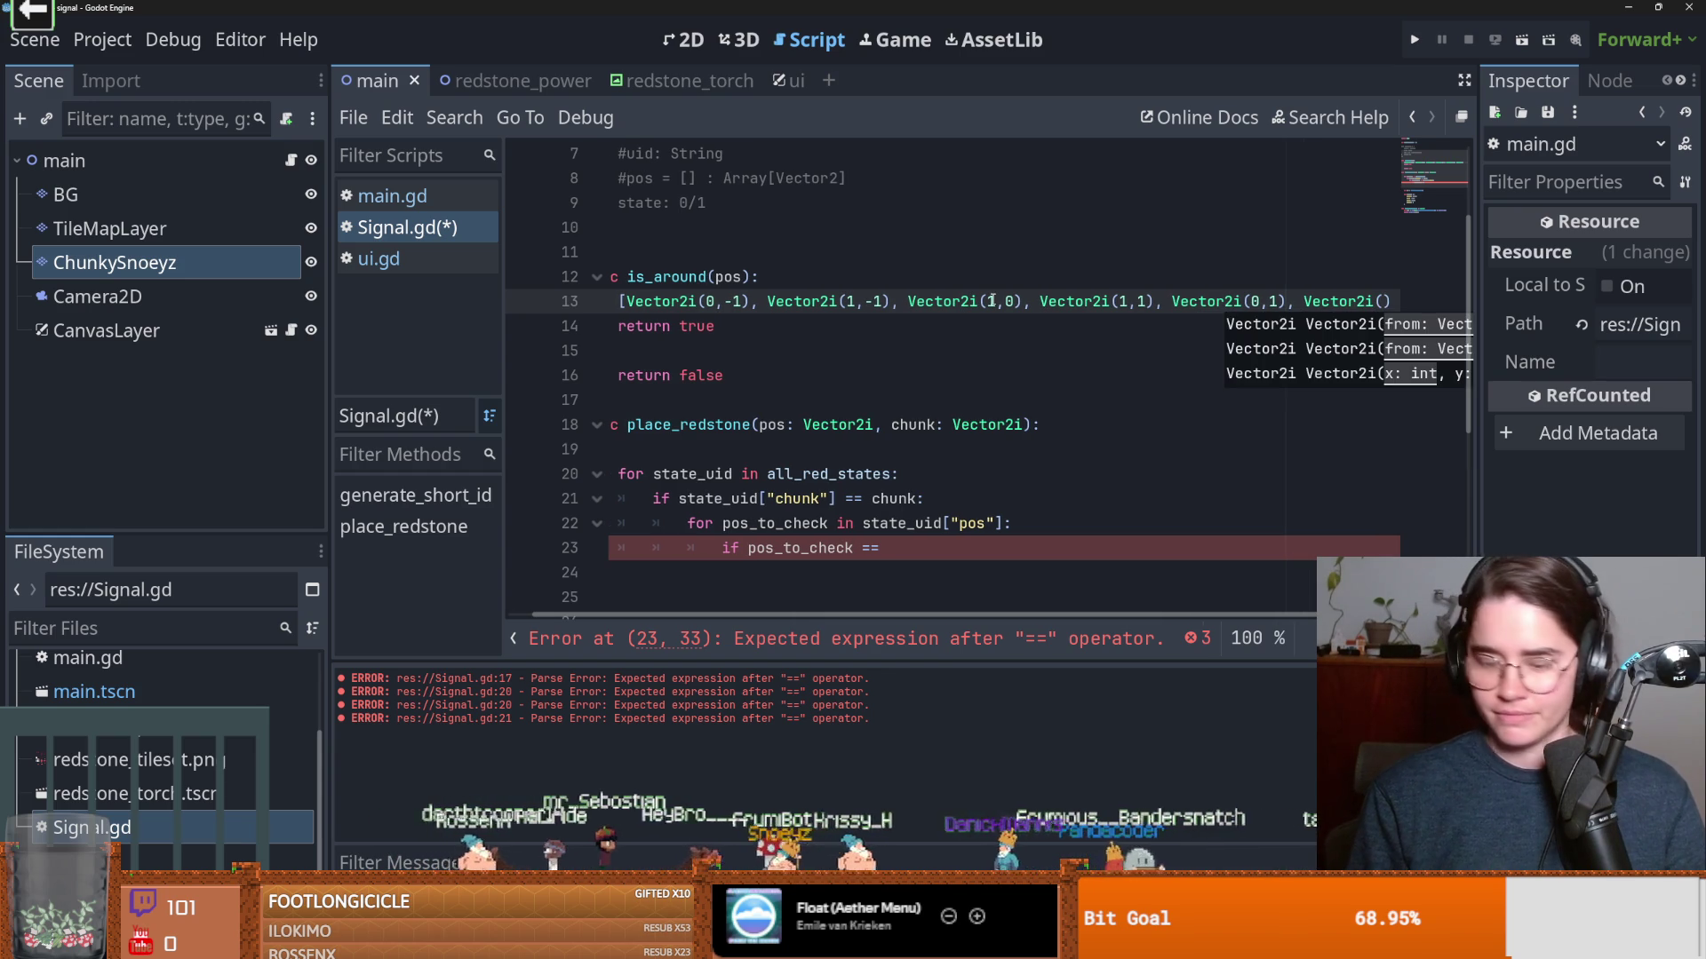
{"action": "type", "text": "1"}
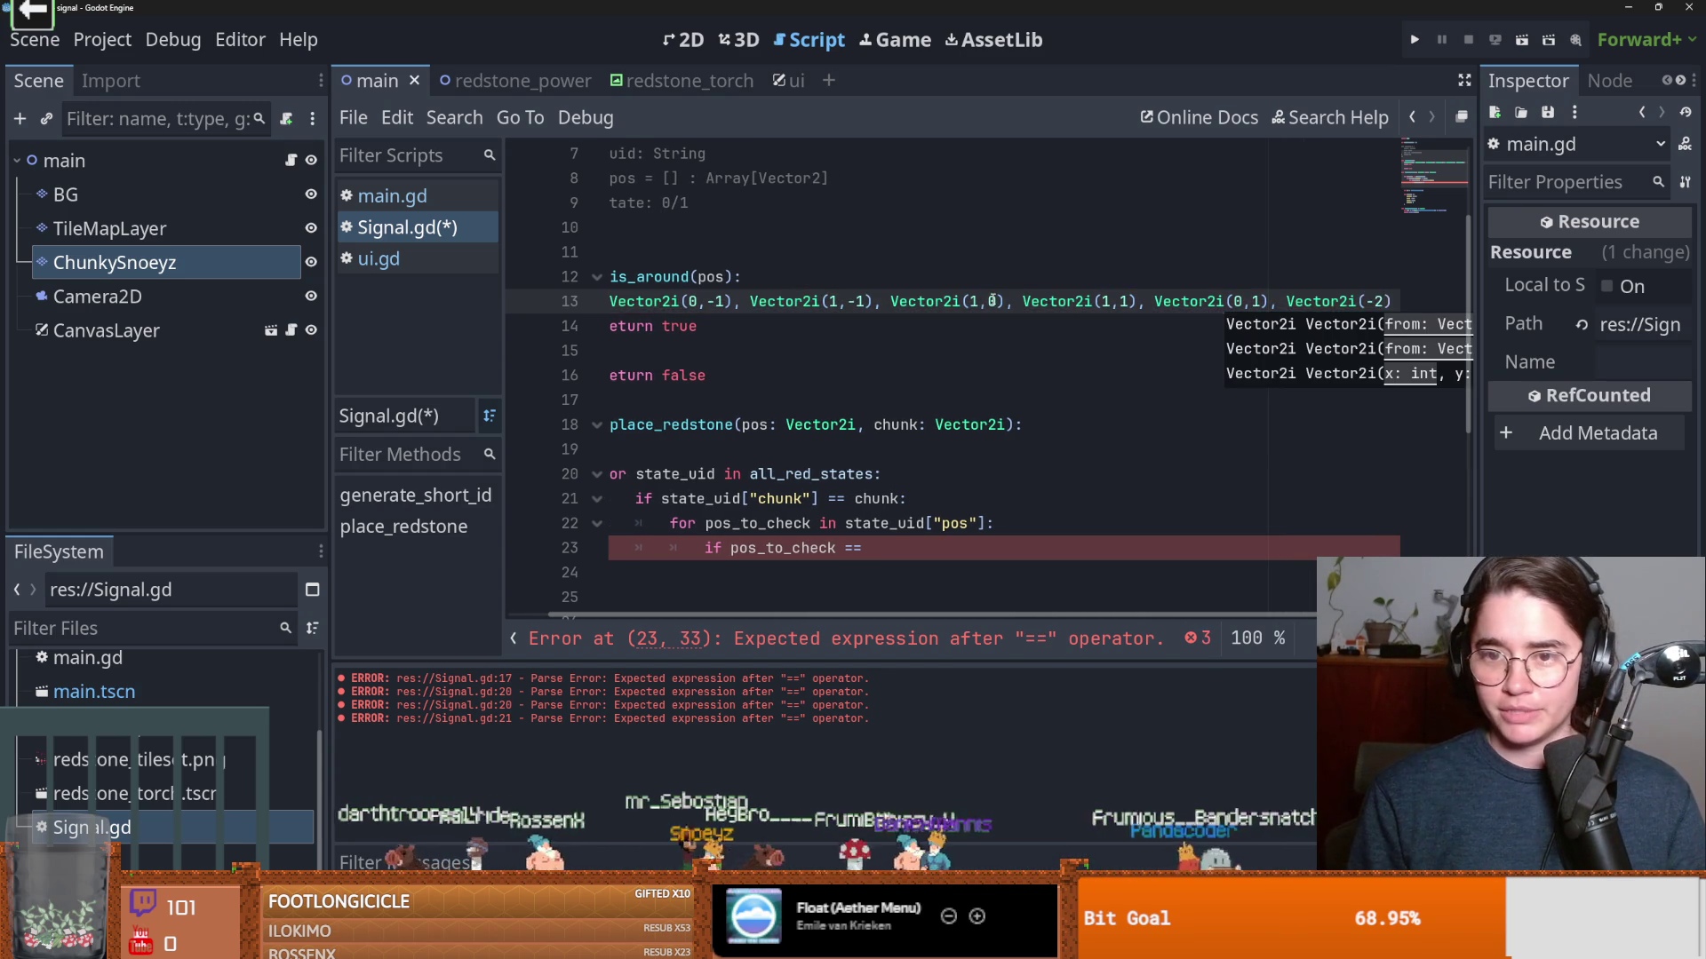
{"action": "type", "text": ","}
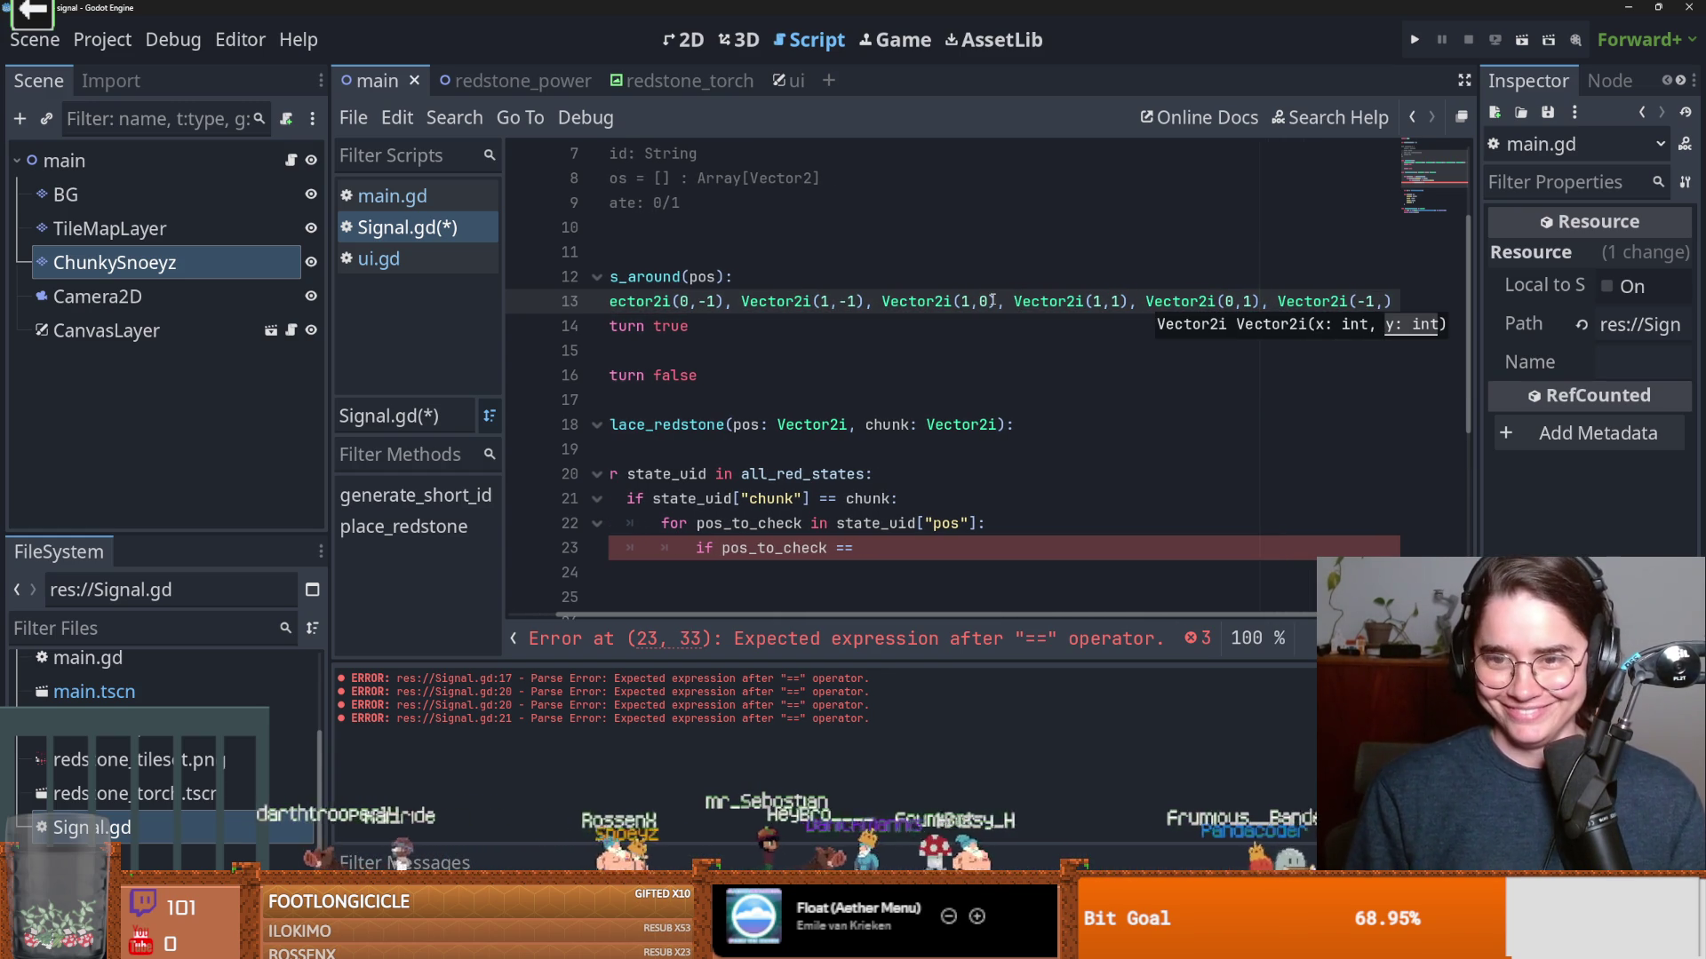
{"action": "type", "text": "1),"}
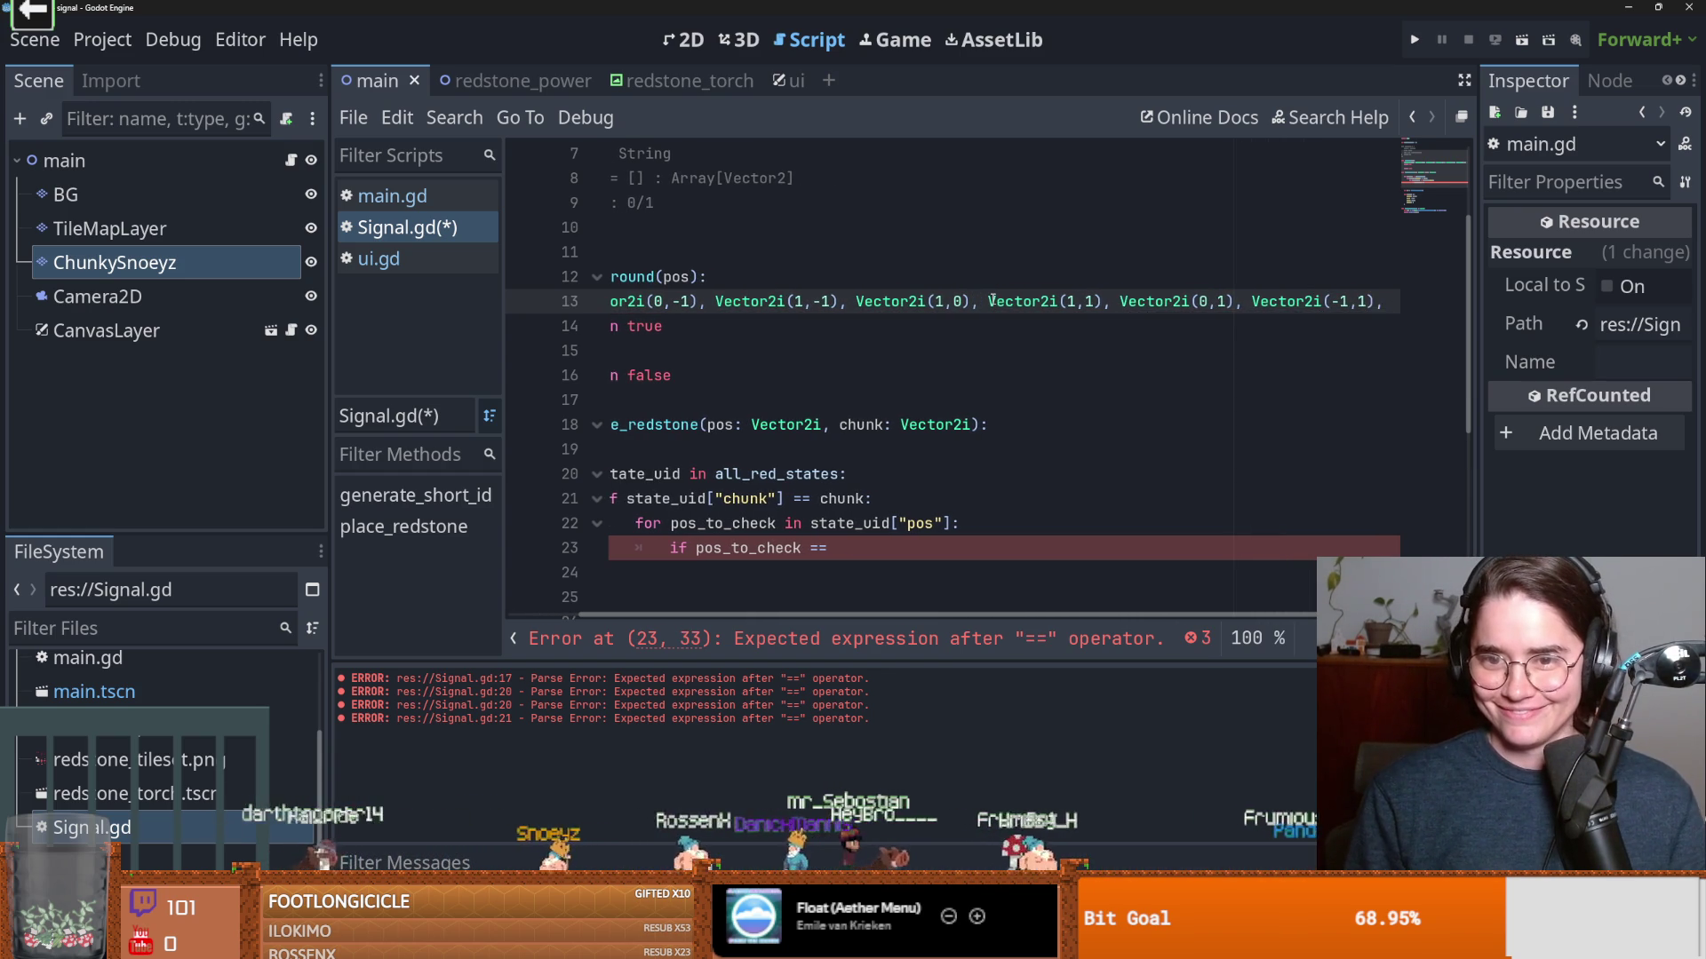
{"action": "type", "text": " Vector2"}
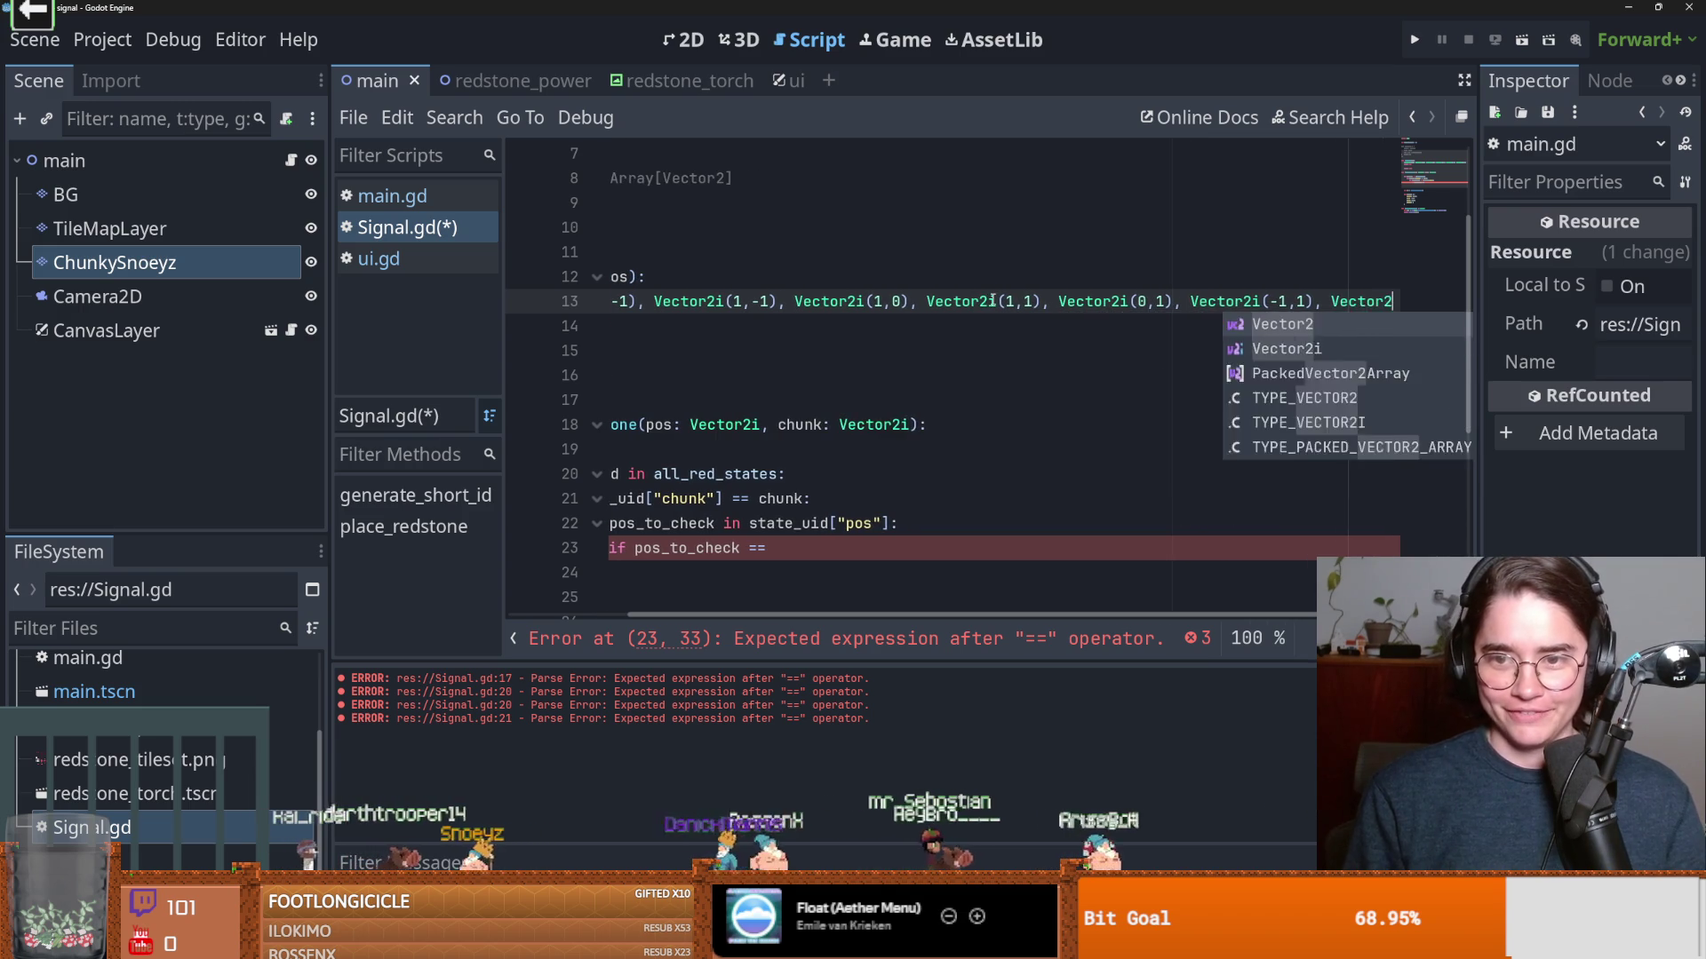
{"action": "type", "text": "i(-1,0"}
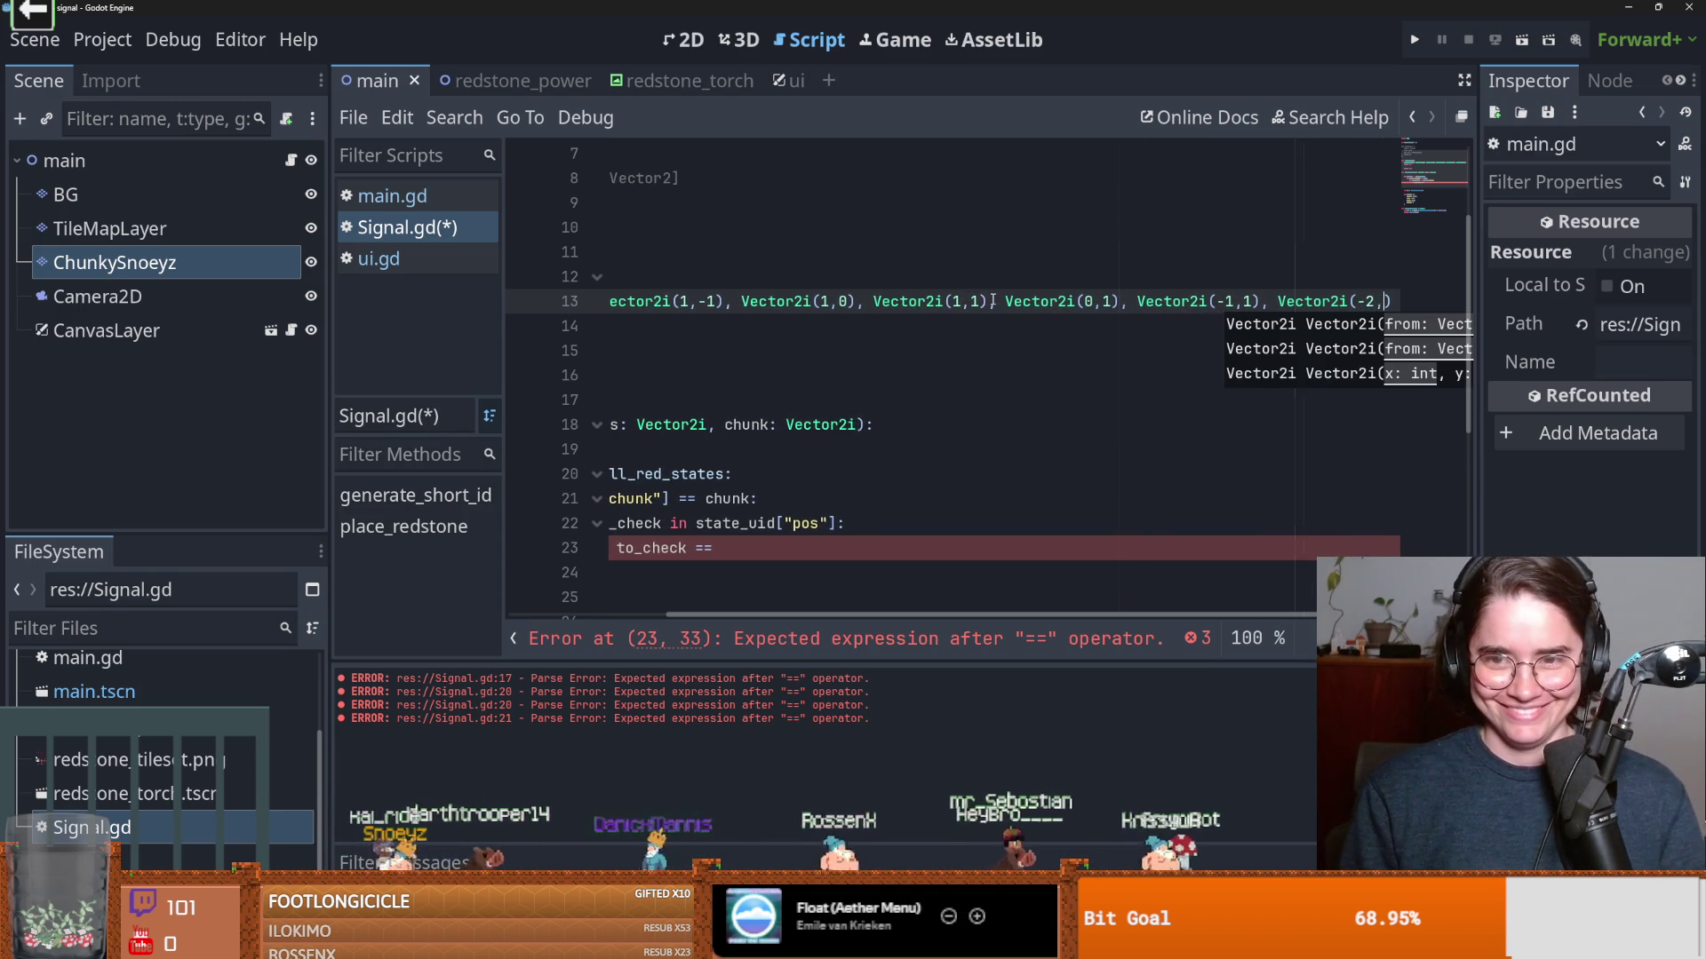
{"action": "type", "text": "), "}
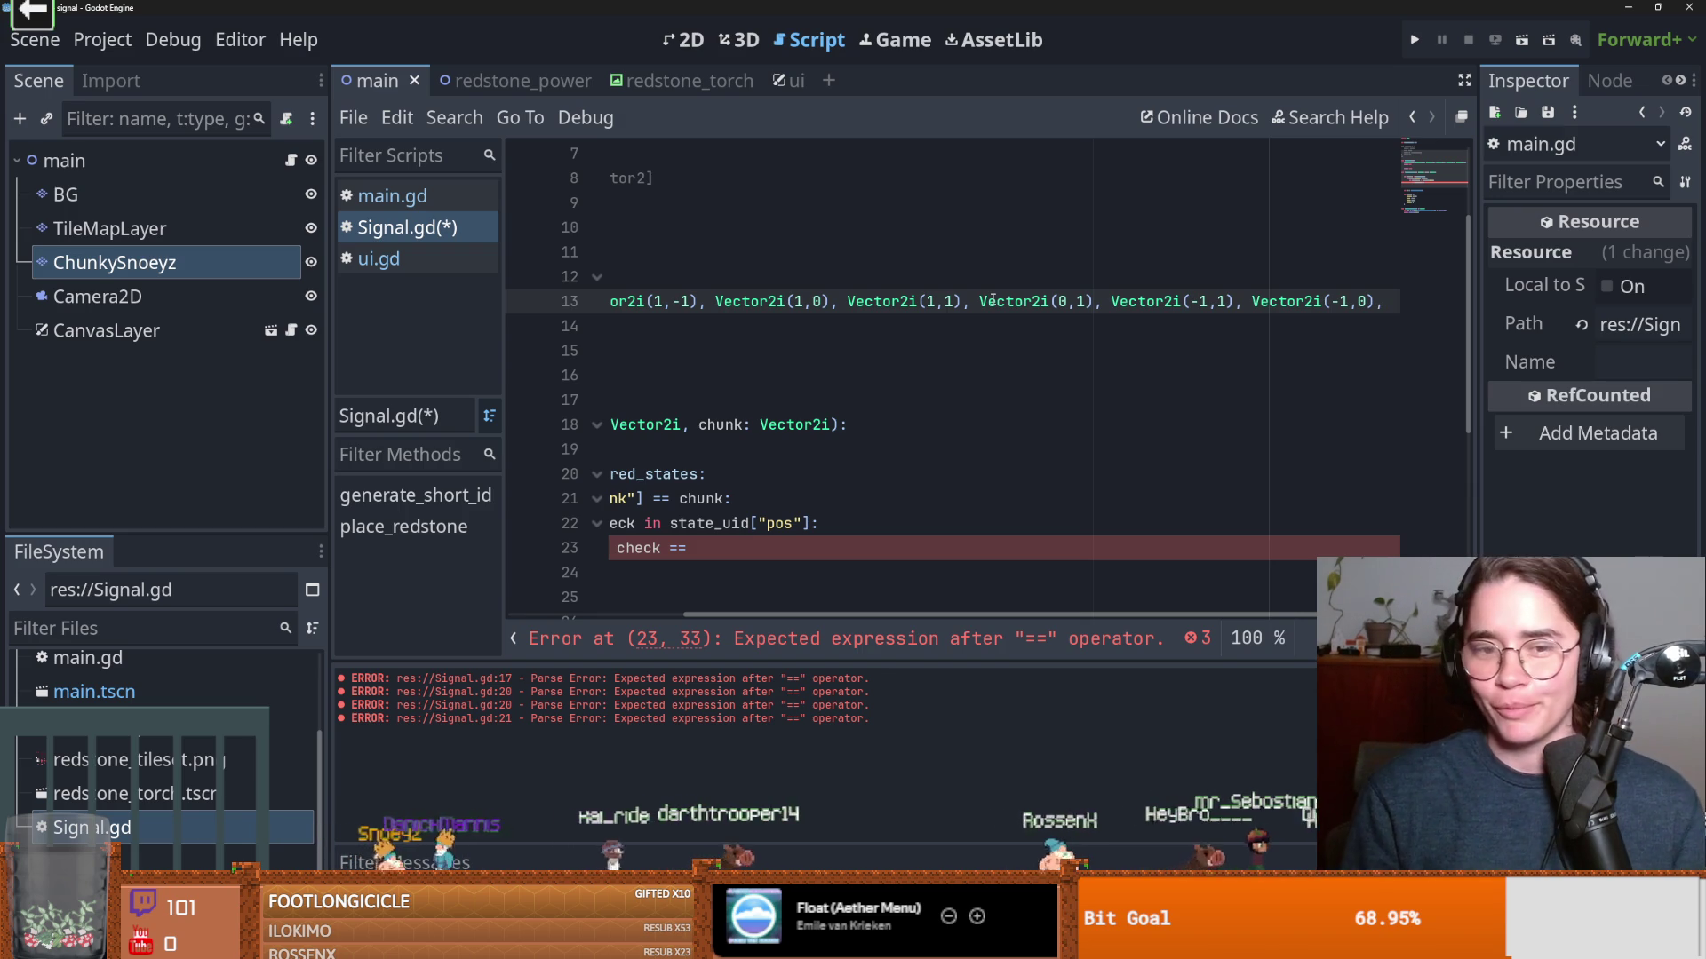
{"action": "type", "text": "Vector"}
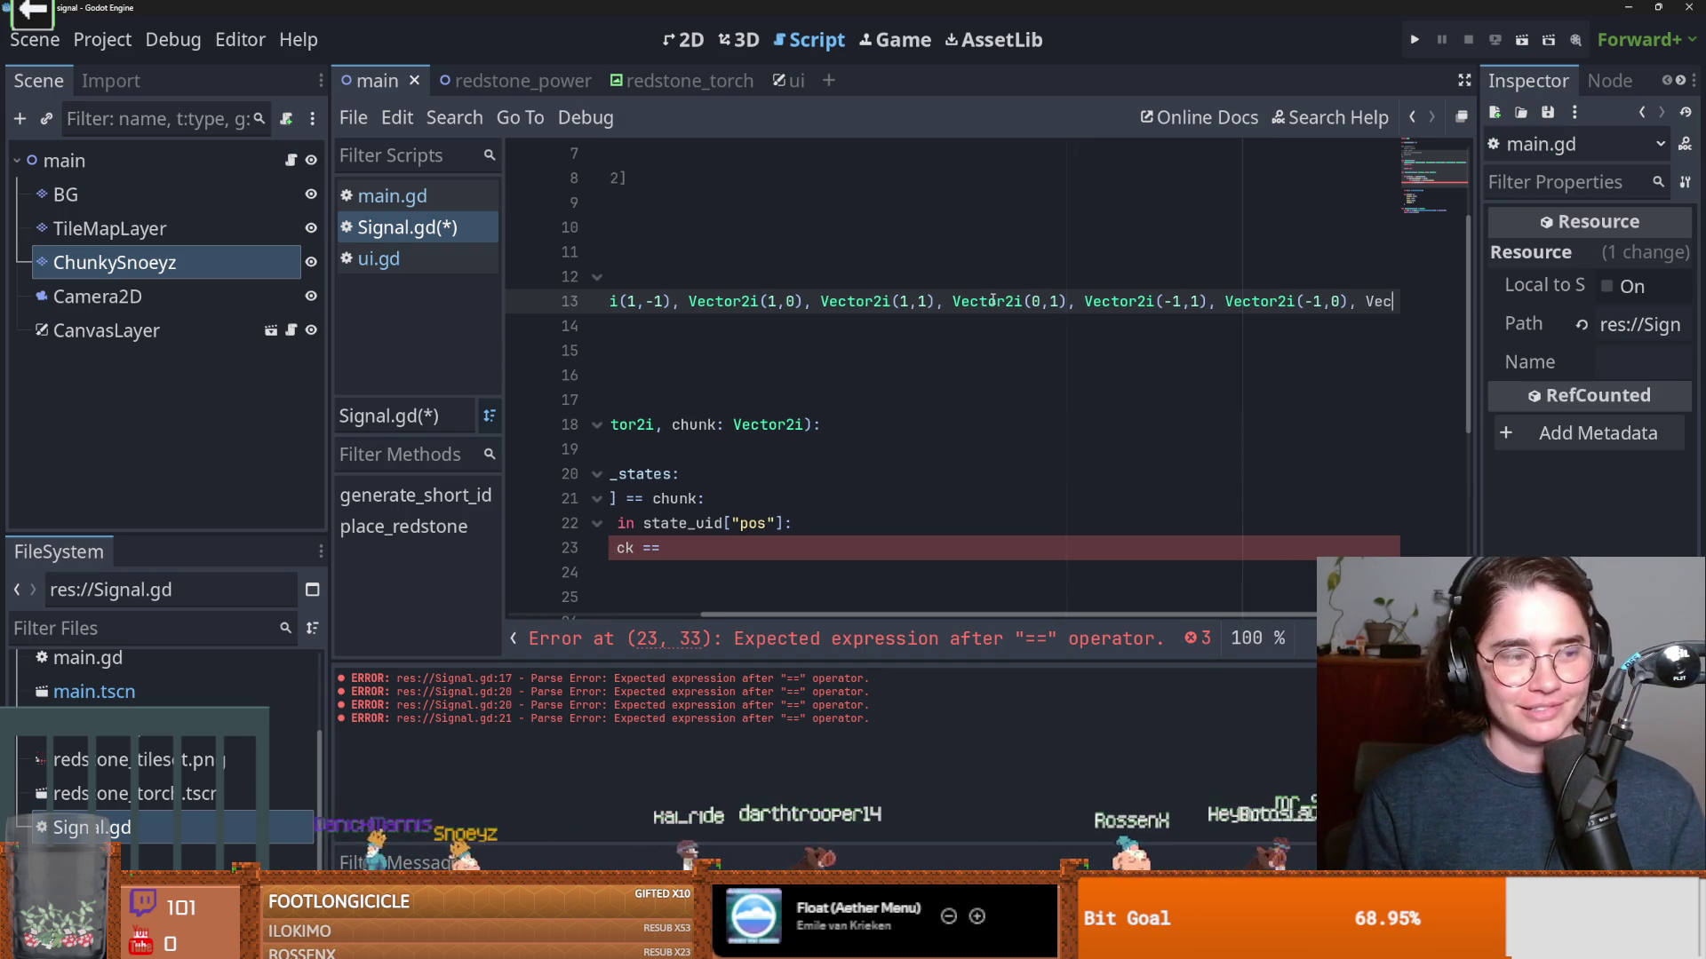
{"action": "type", "text": "2"}
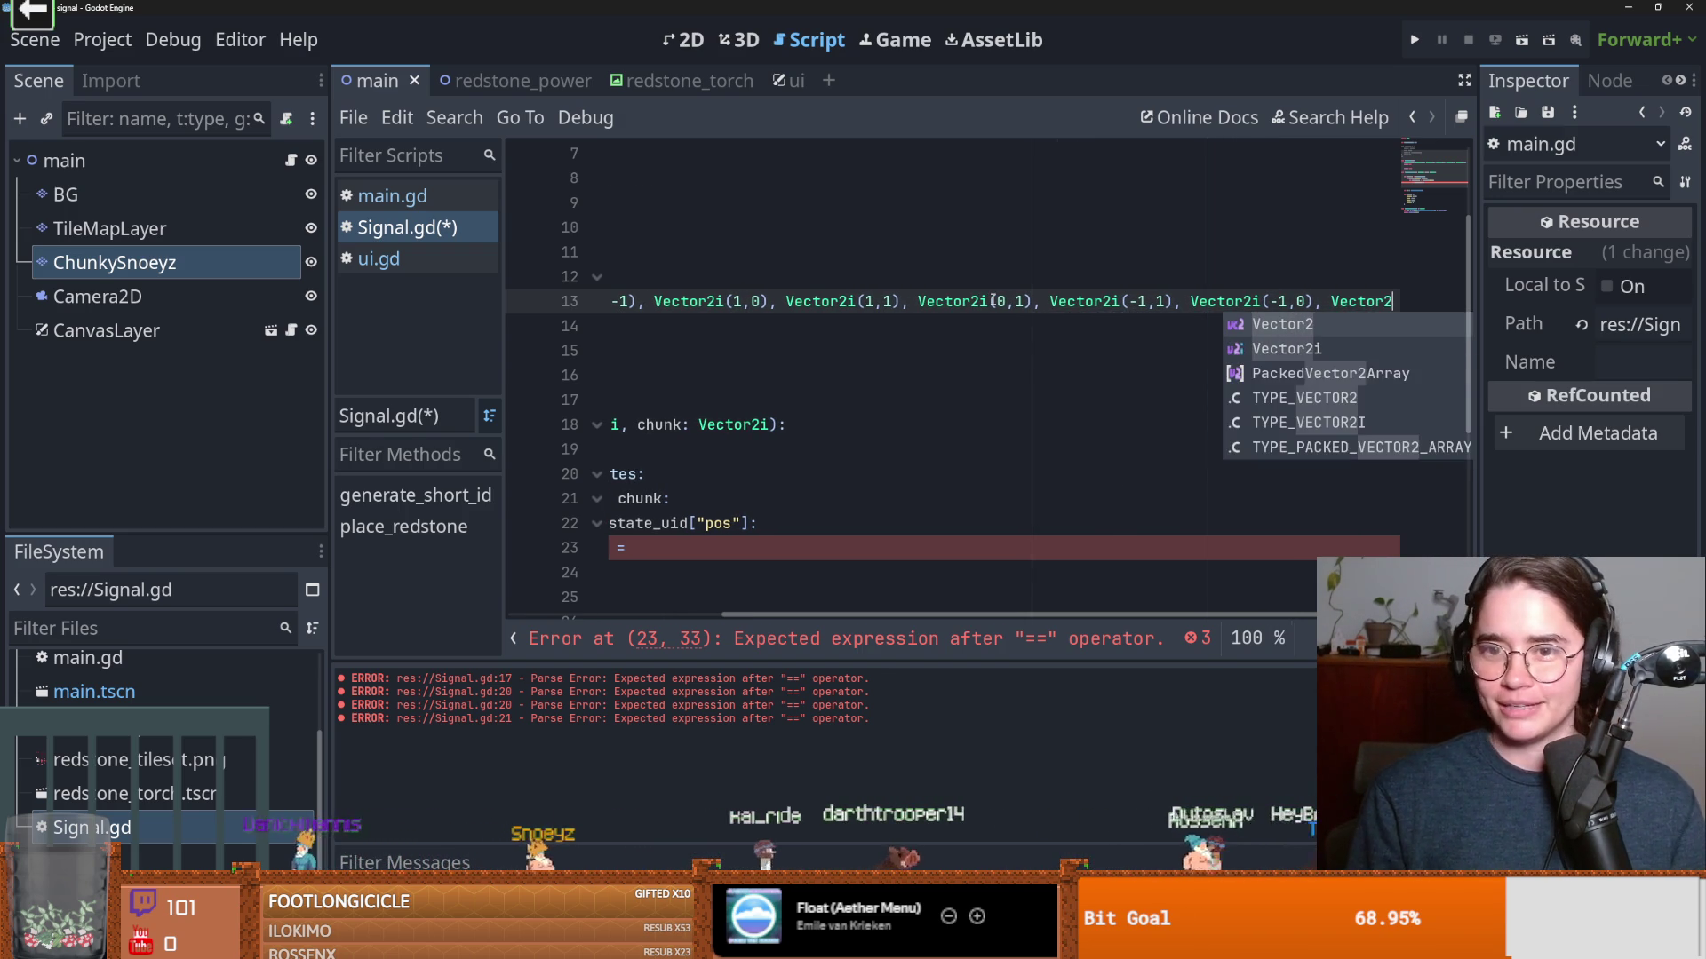
{"action": "type", "text": "i("}
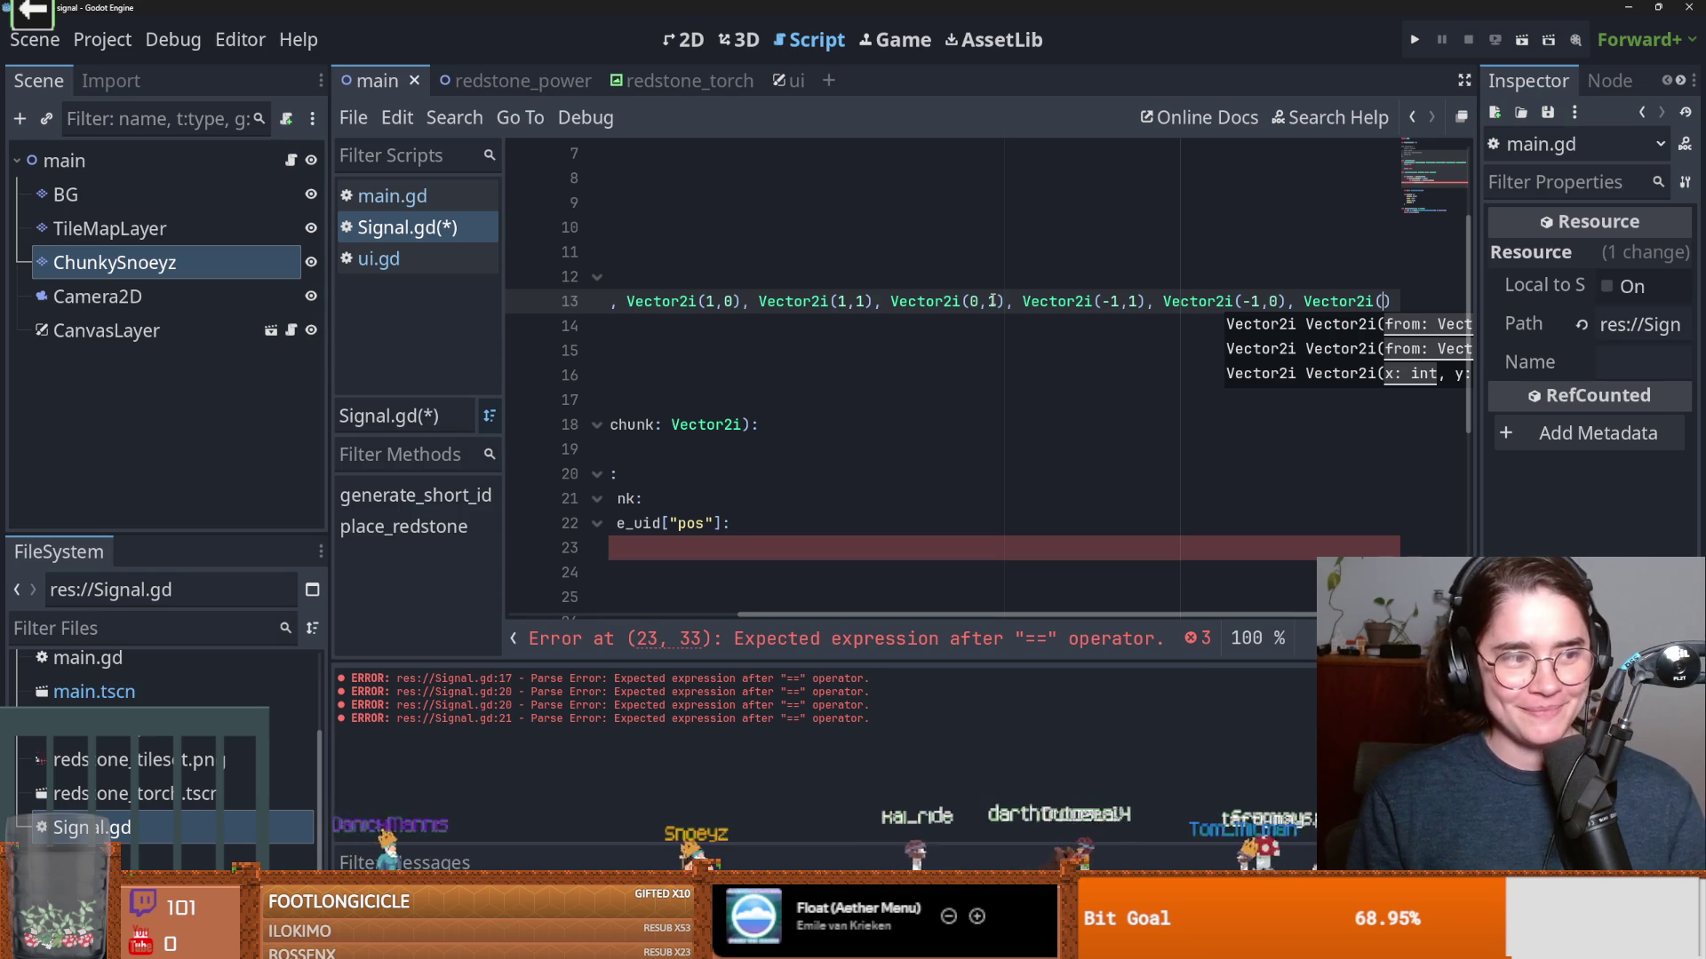
{"action": "type", "text": "-1, "}
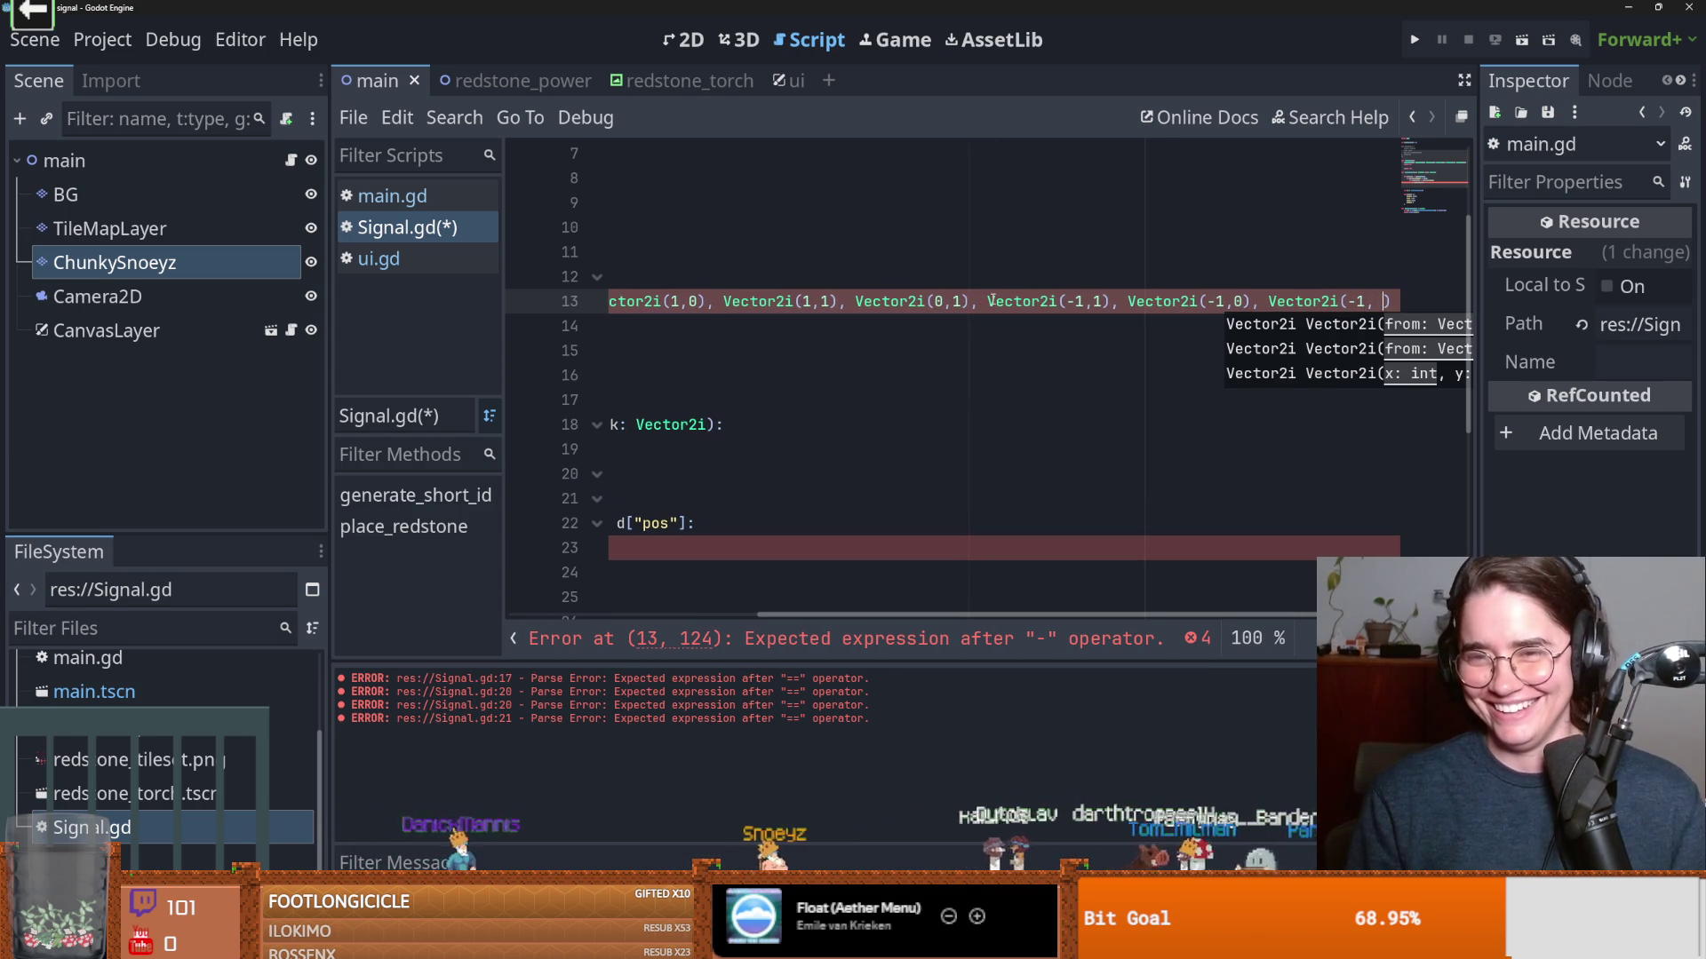
{"action": "type", "text": "-1"}
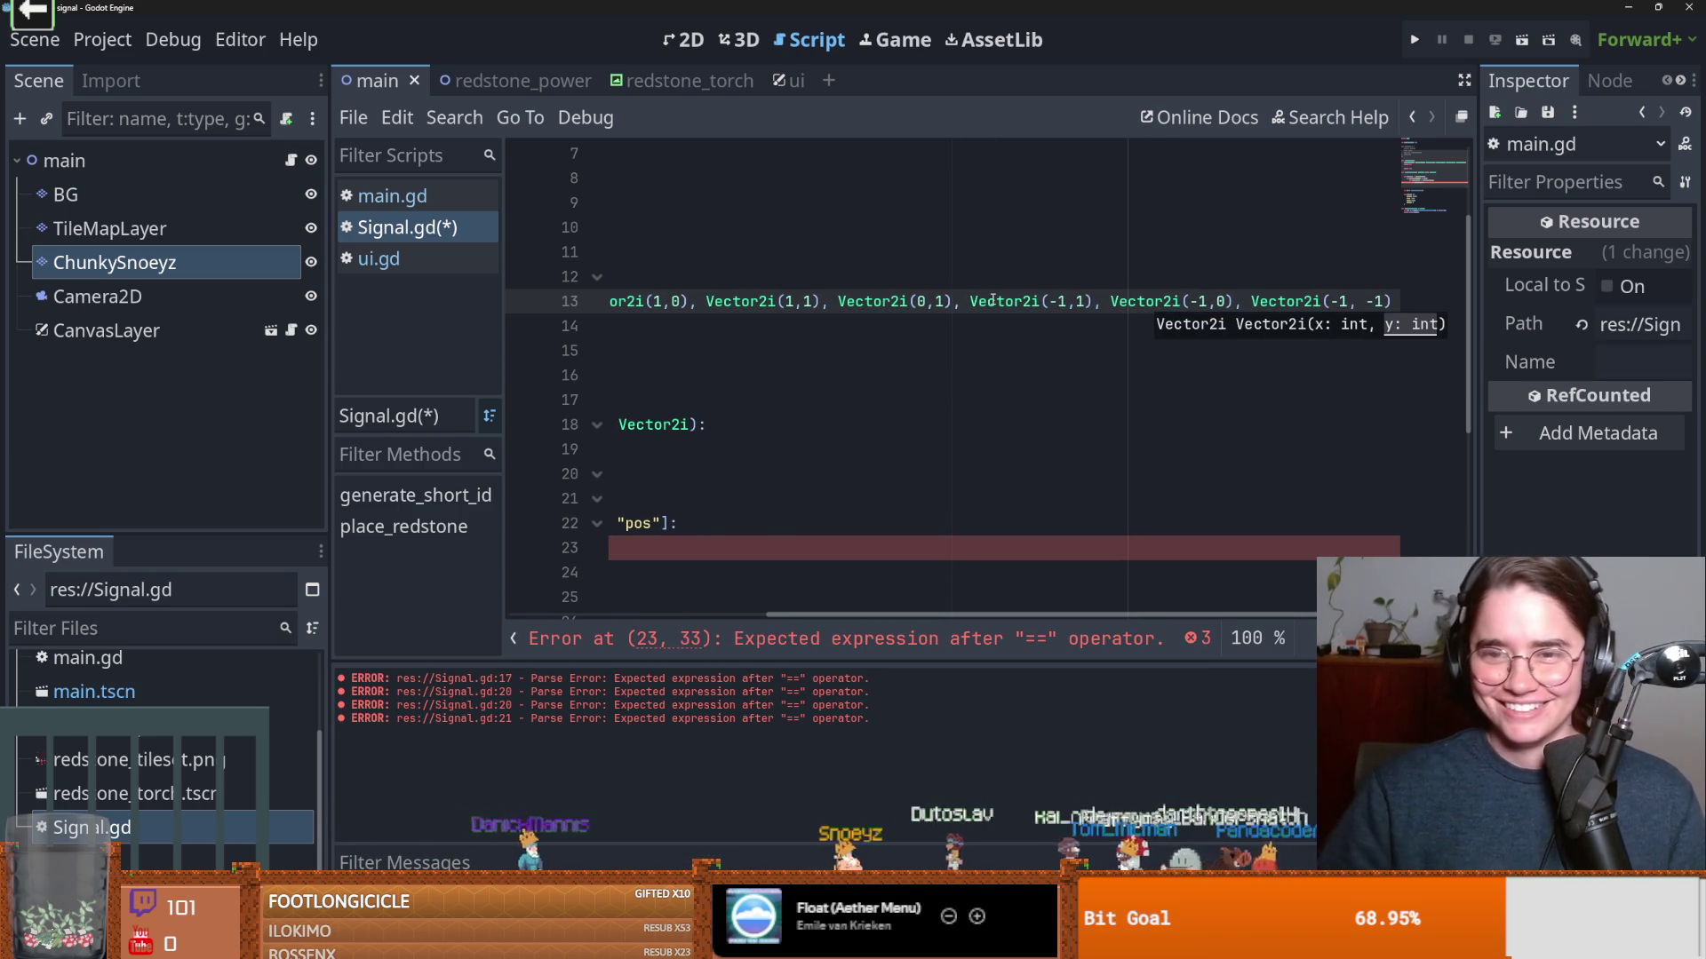
Add a blank line under func is_around(pos): and assign the offset array to 'var aound ='
{"action": "key", "text": "Home"}
{"action": "left_click", "coordinate": [803, 286]}
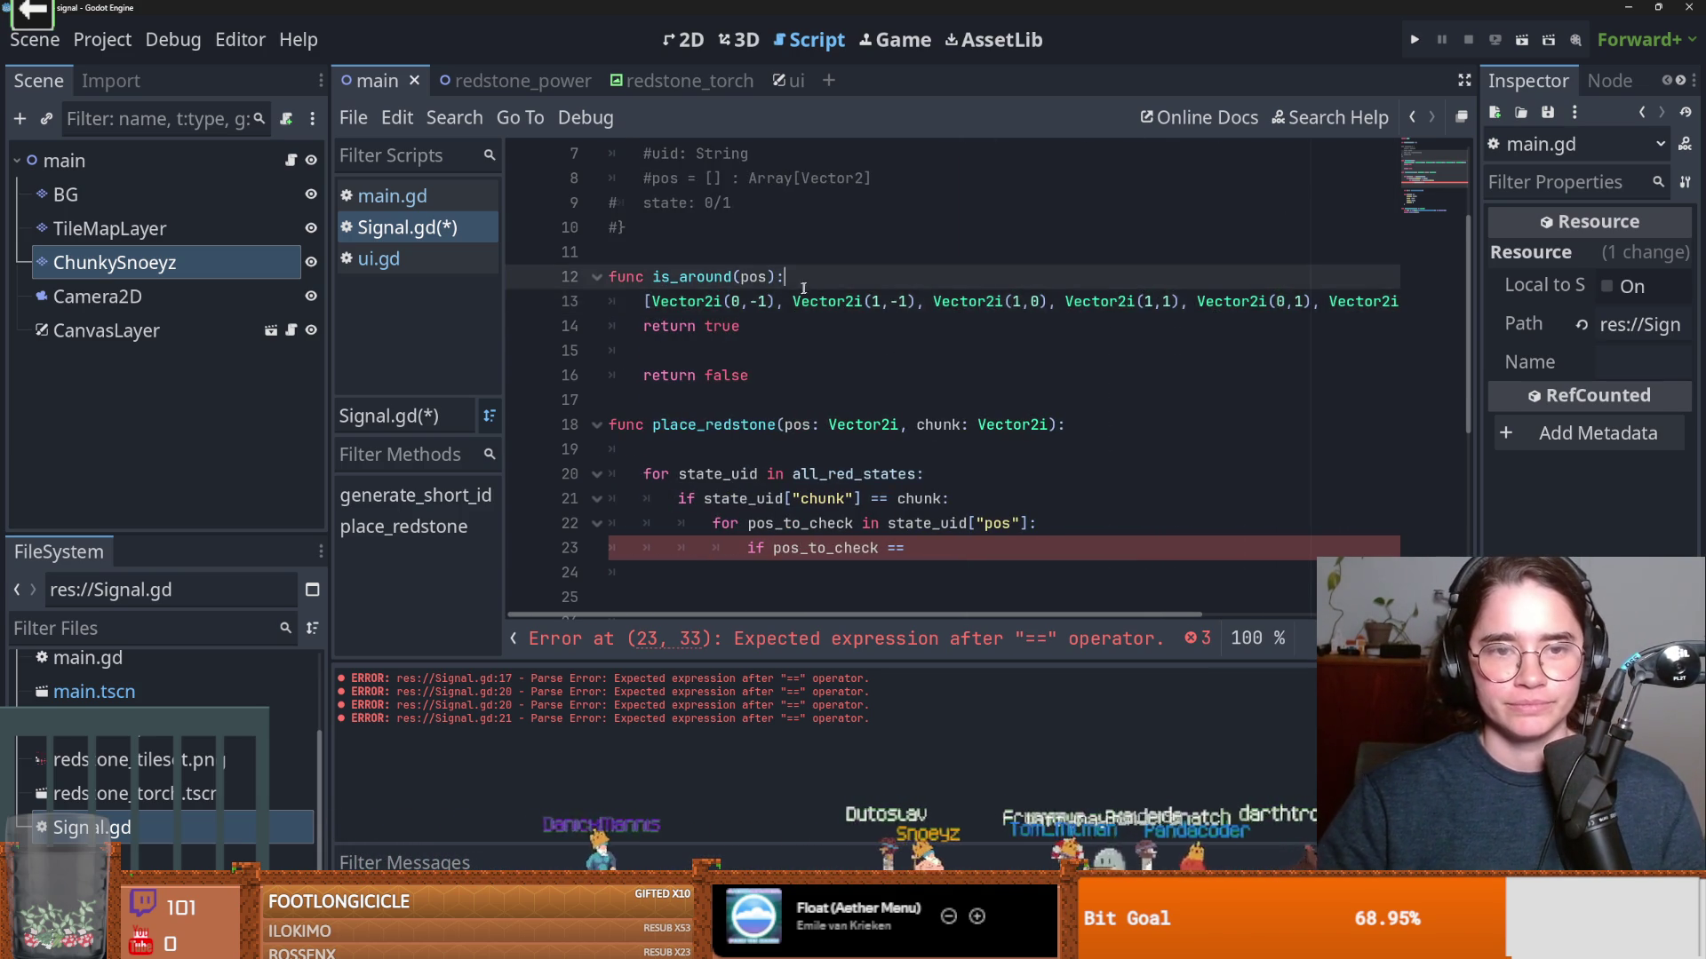
{"action": "key", "text": "Return"}
{"action": "key", "text": "Down"}
{"action": "type", "text": "var "}
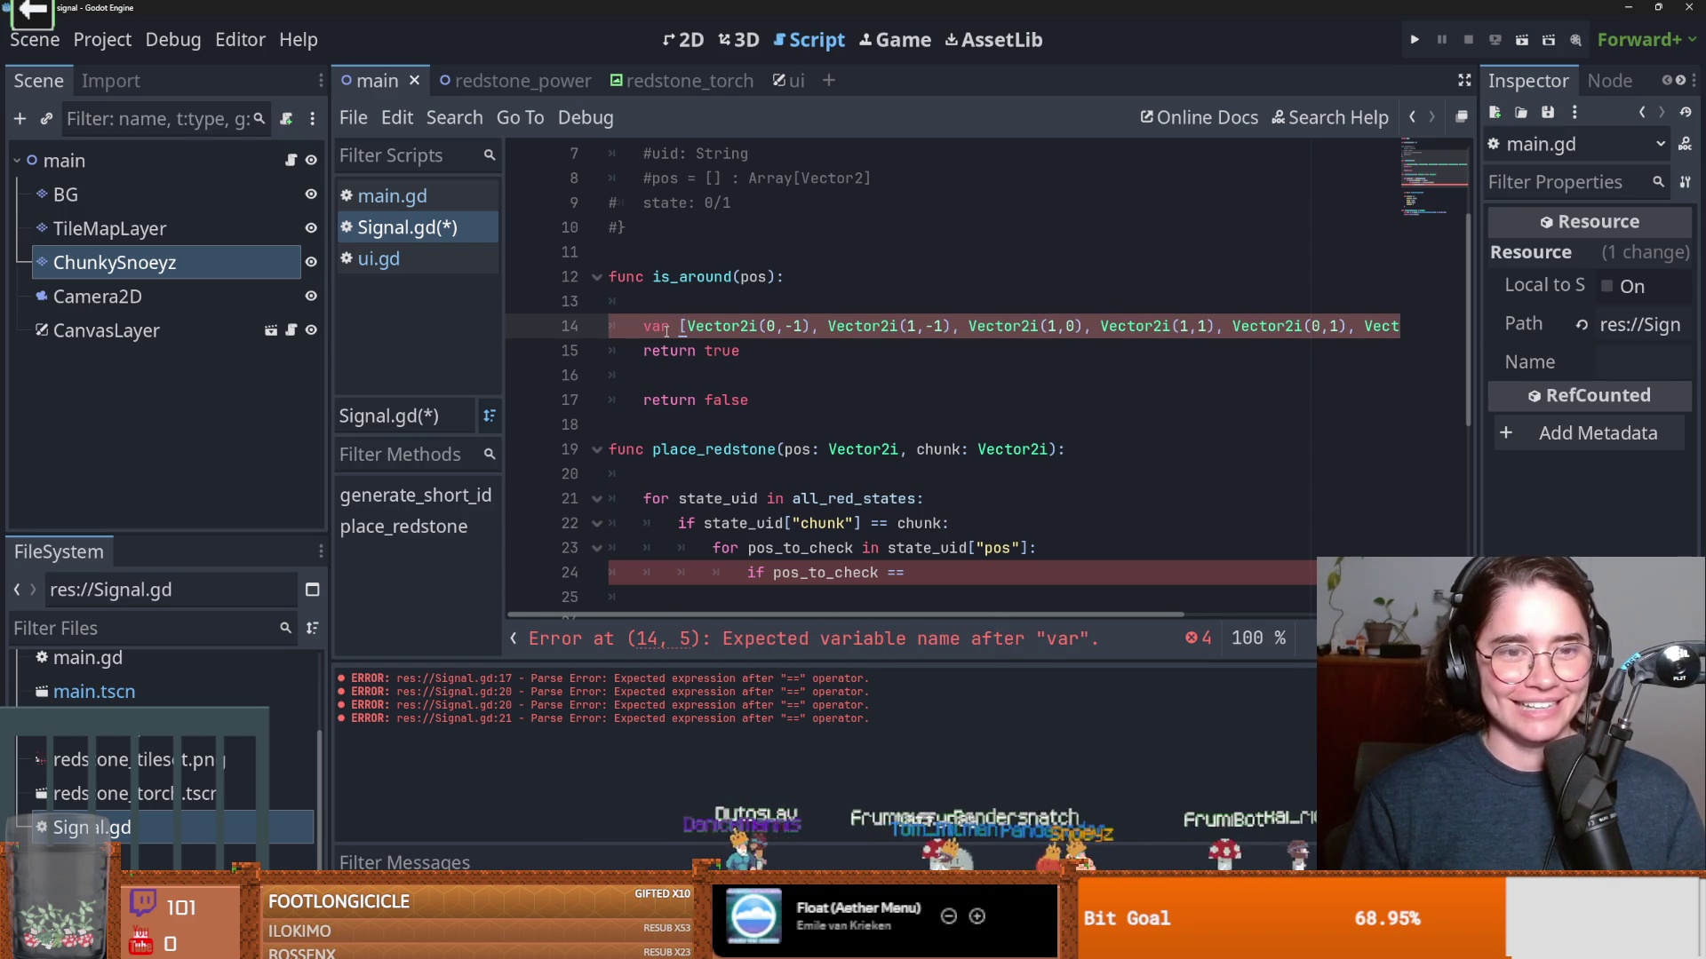
{"action": "type", "text": "aound"}
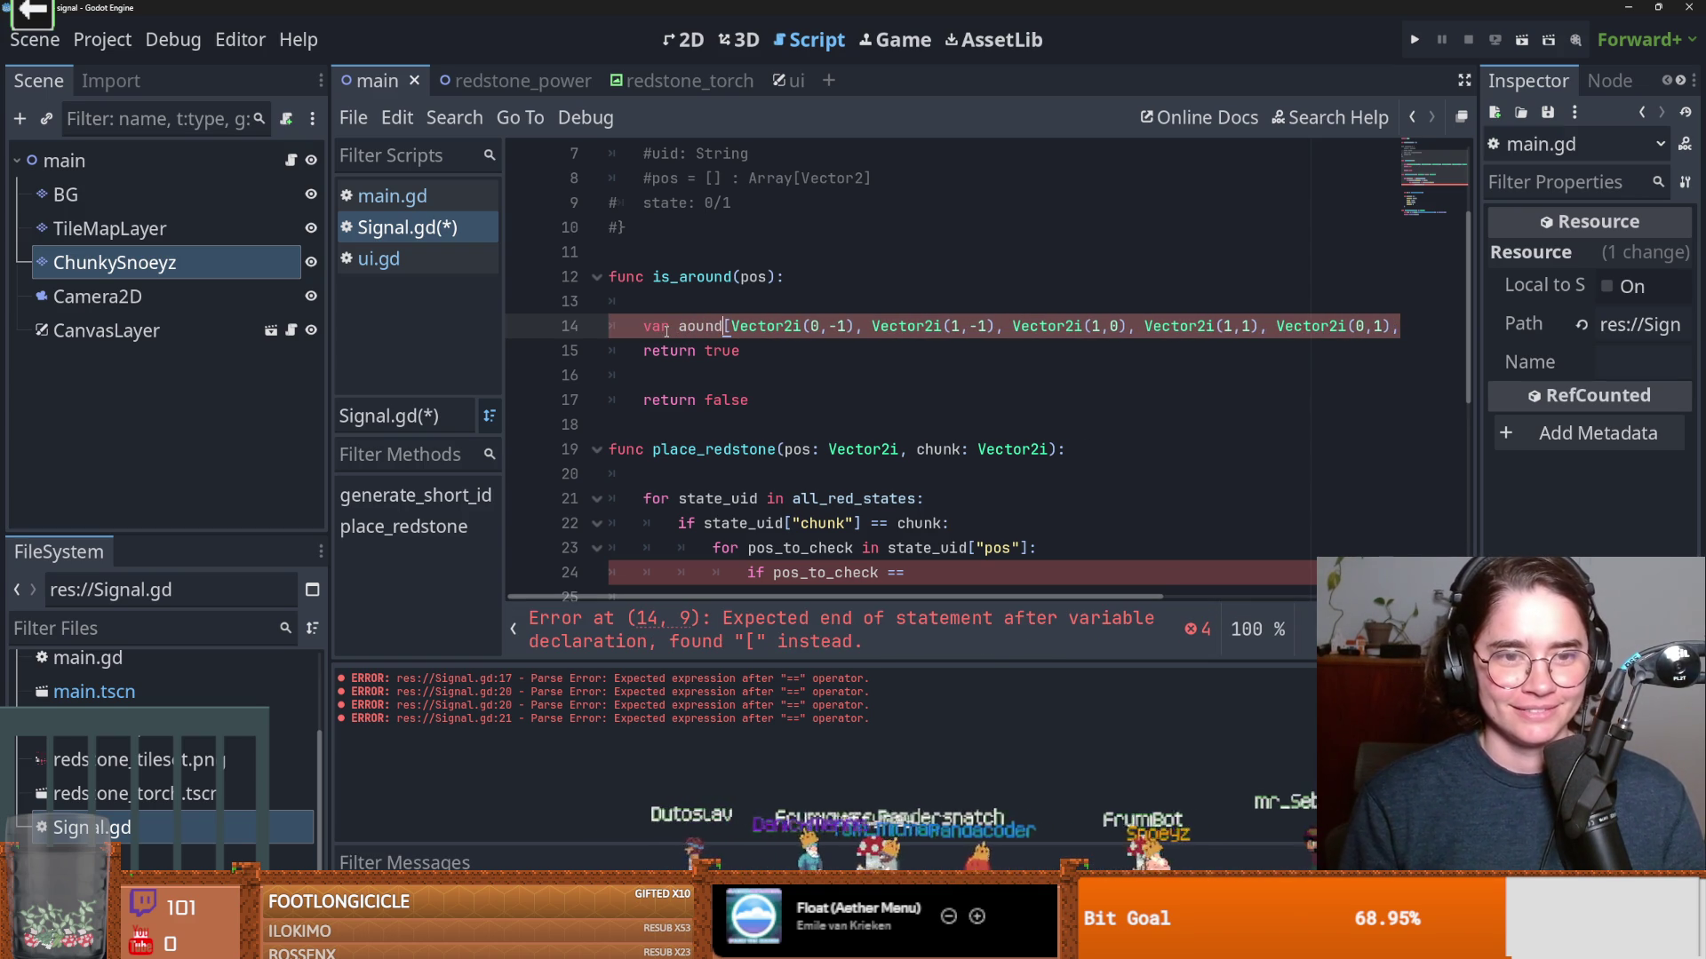
{"action": "type", "text": " ="}
{"action": "left_click", "coordinate": [691, 310]}
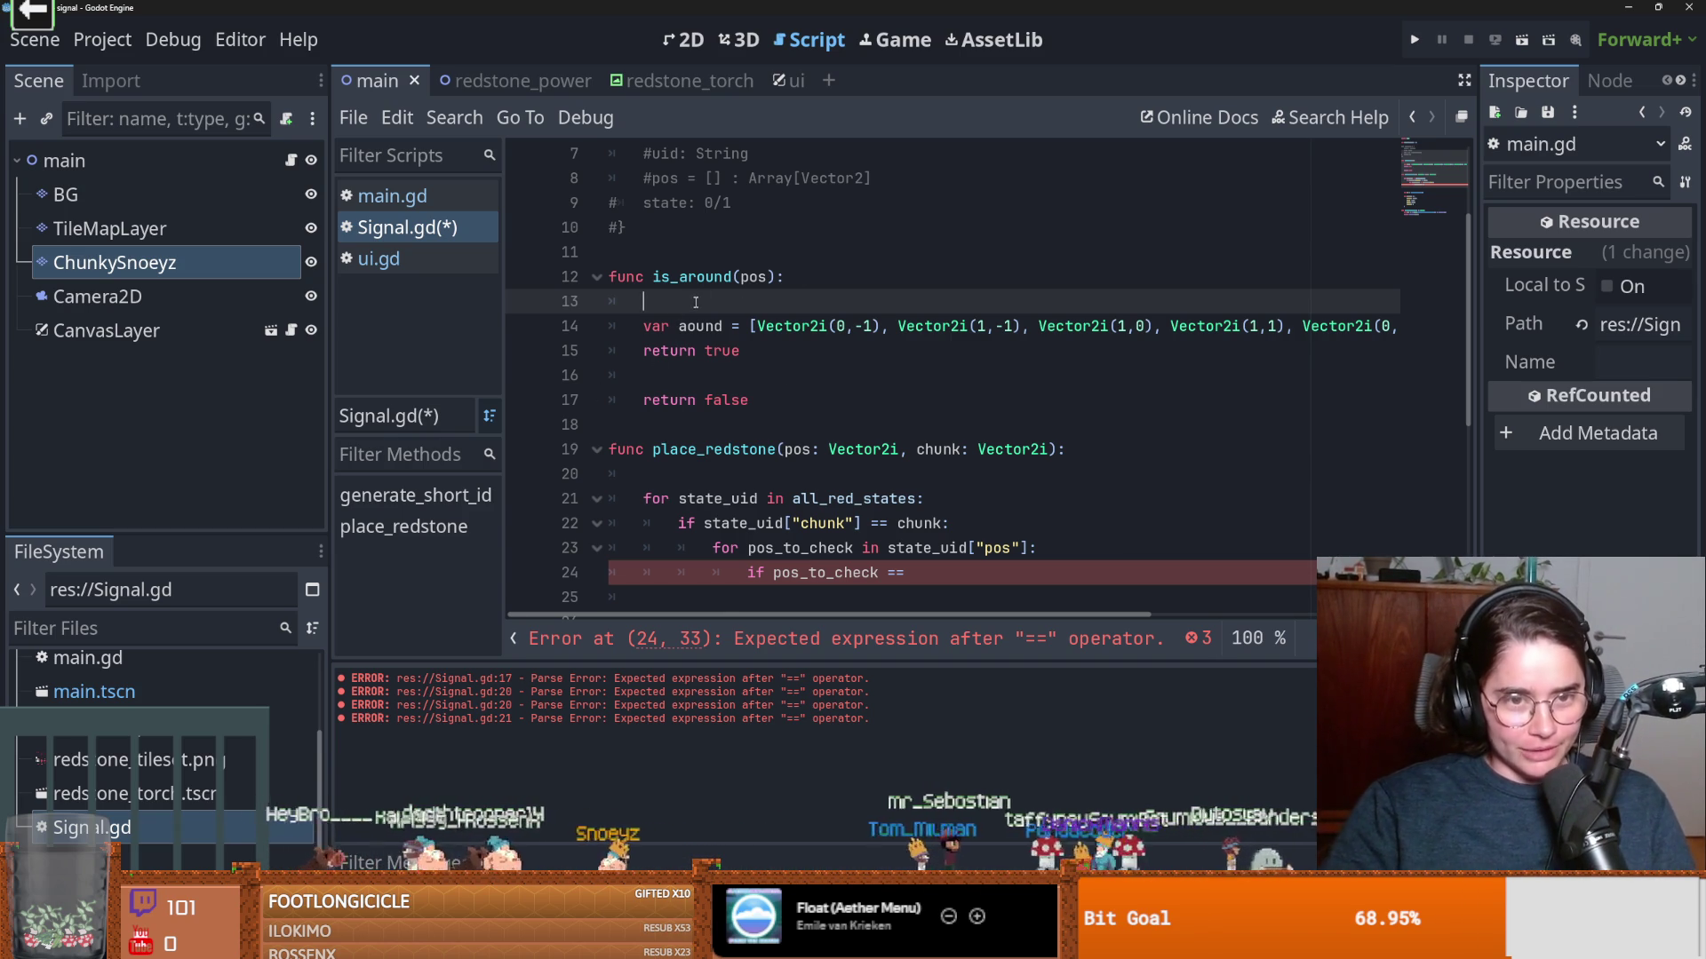
Insert an empty line below the aound array assignment
{"action": "left_click", "coordinate": [637, 341]}
{"action": "key", "text": "Return"}
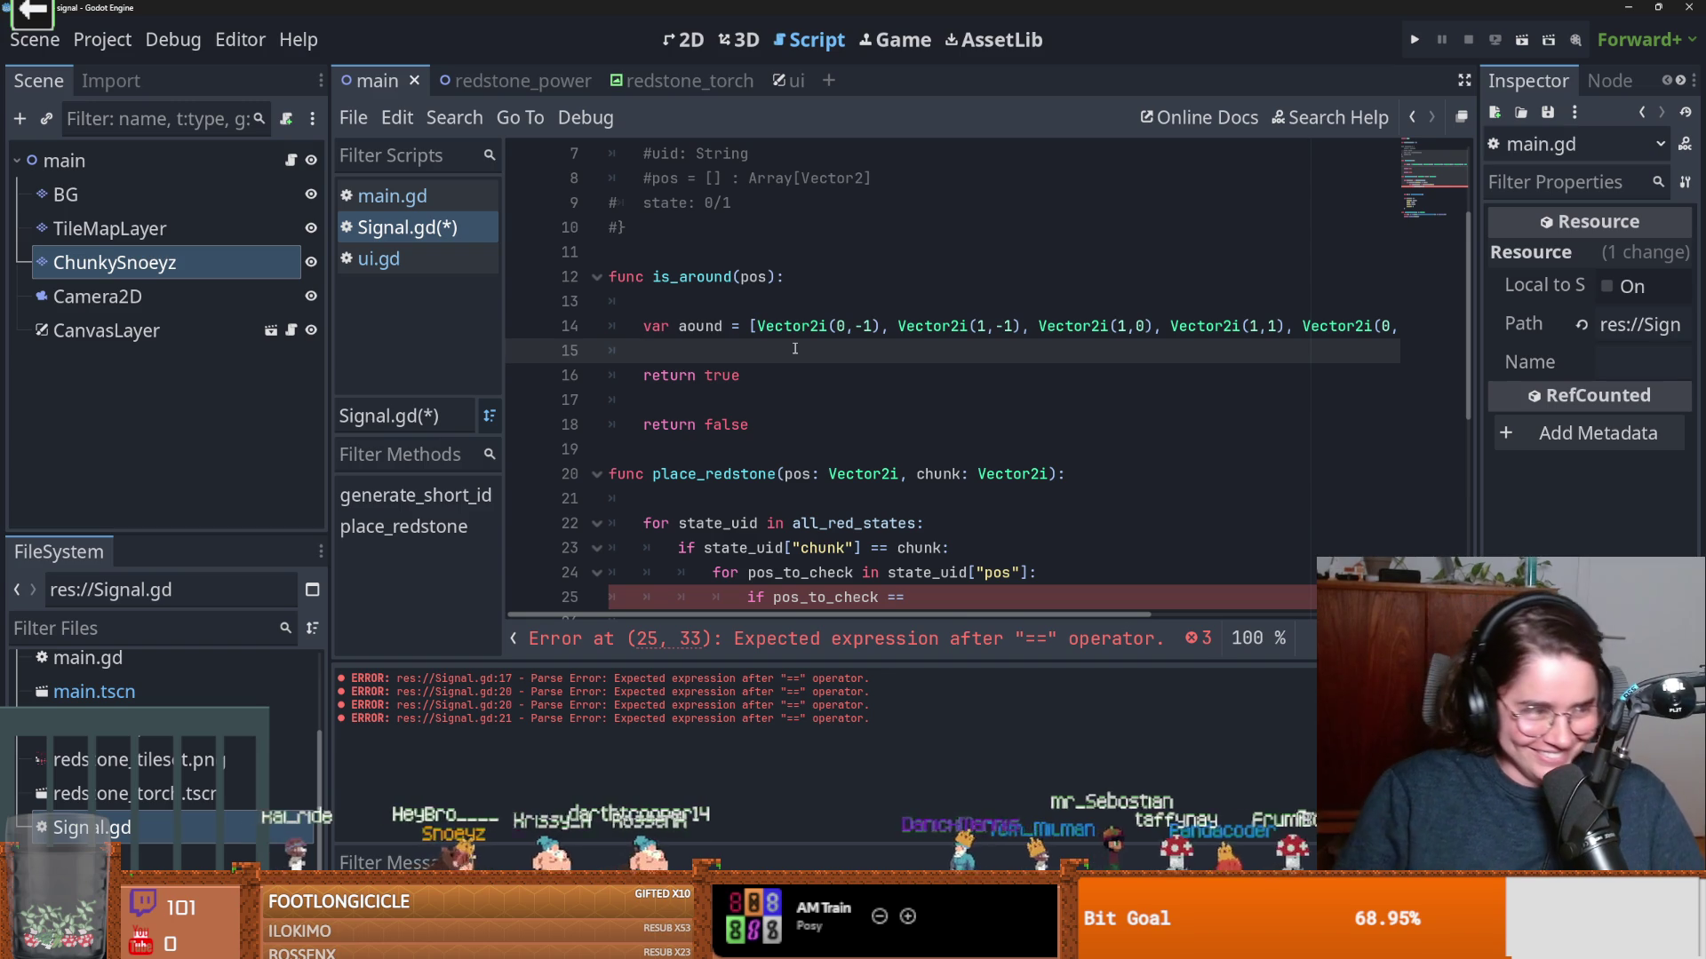
{"action": "double_click", "coordinate": [699, 326]}
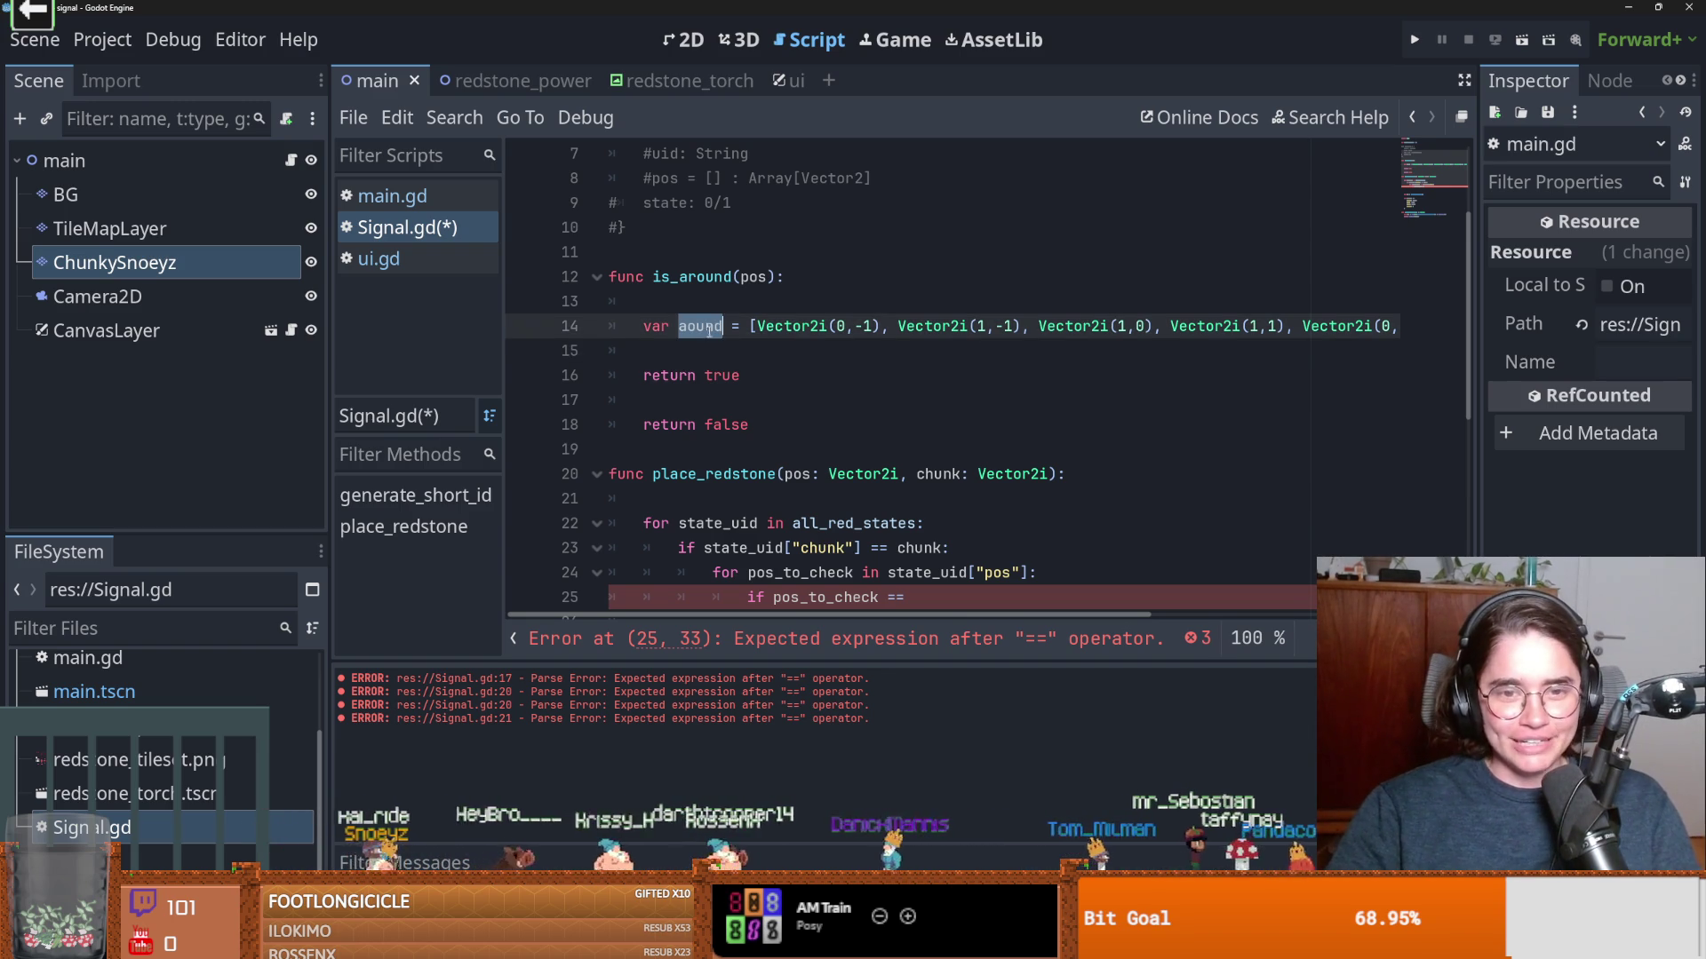
{"action": "left_click", "coordinate": [749, 326]}
{"action": "key", "text": "shift+Down"}
{"action": "key", "text": "shift+Left"}
{"action": "key", "text": "shift+Left"}
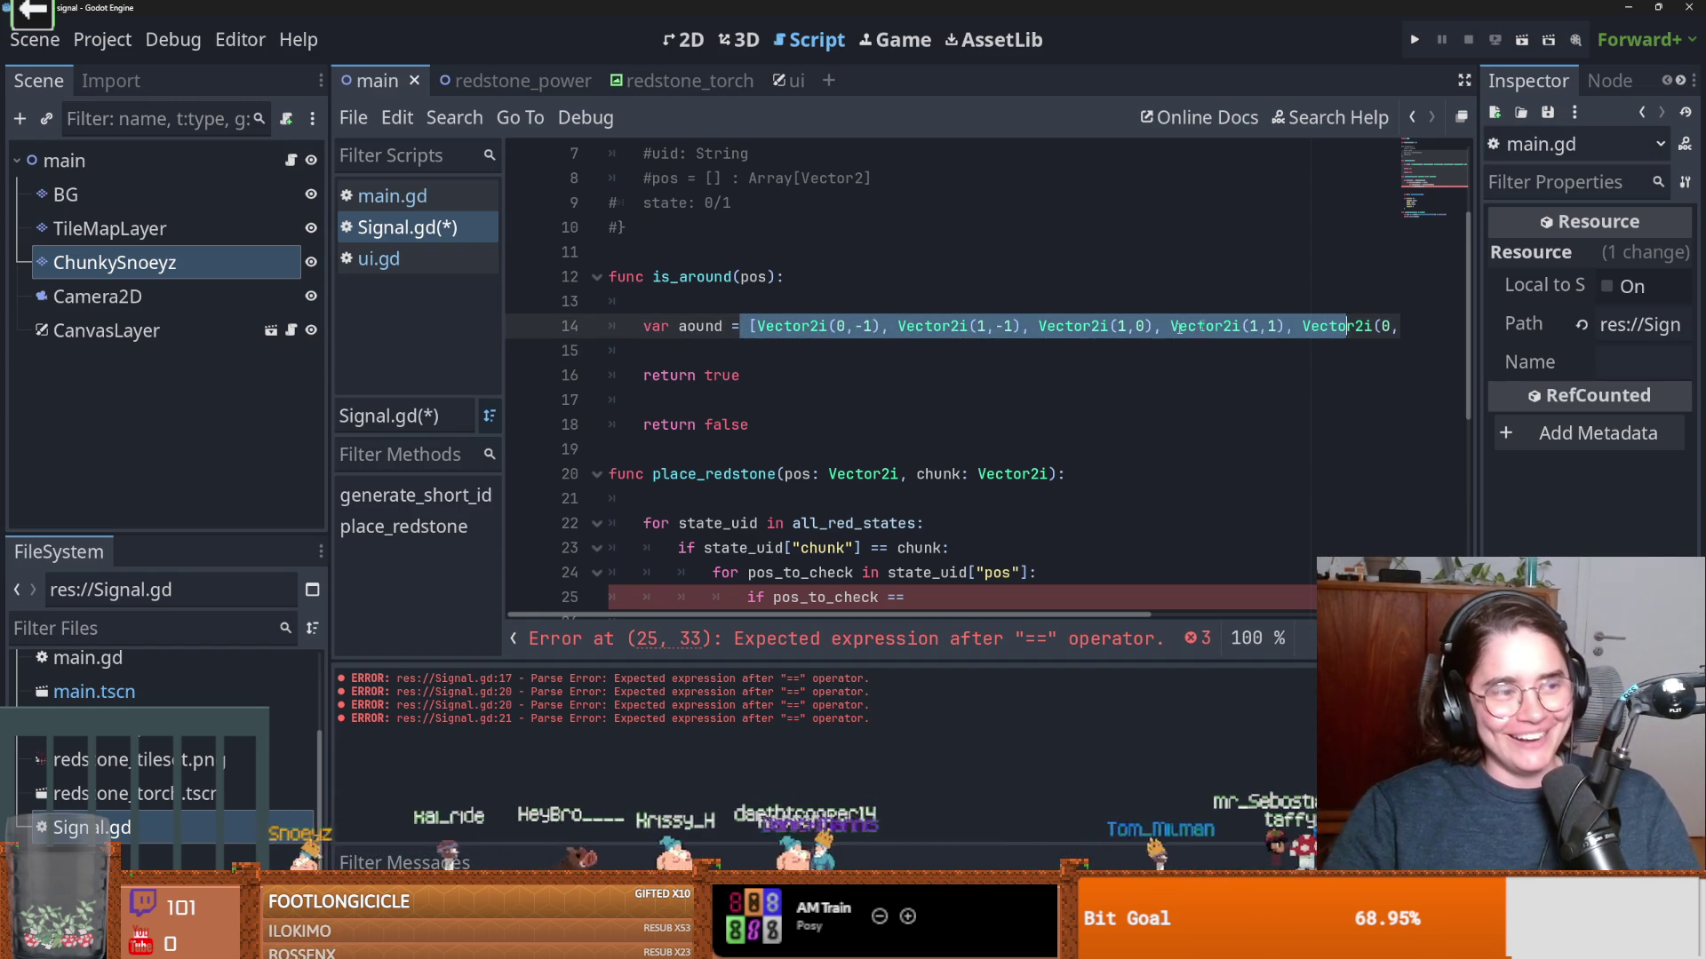
{"action": "key", "text": "shift+Right"}
{"action": "key", "text": "shift+Right"}
{"action": "key", "text": "shift+Right"}
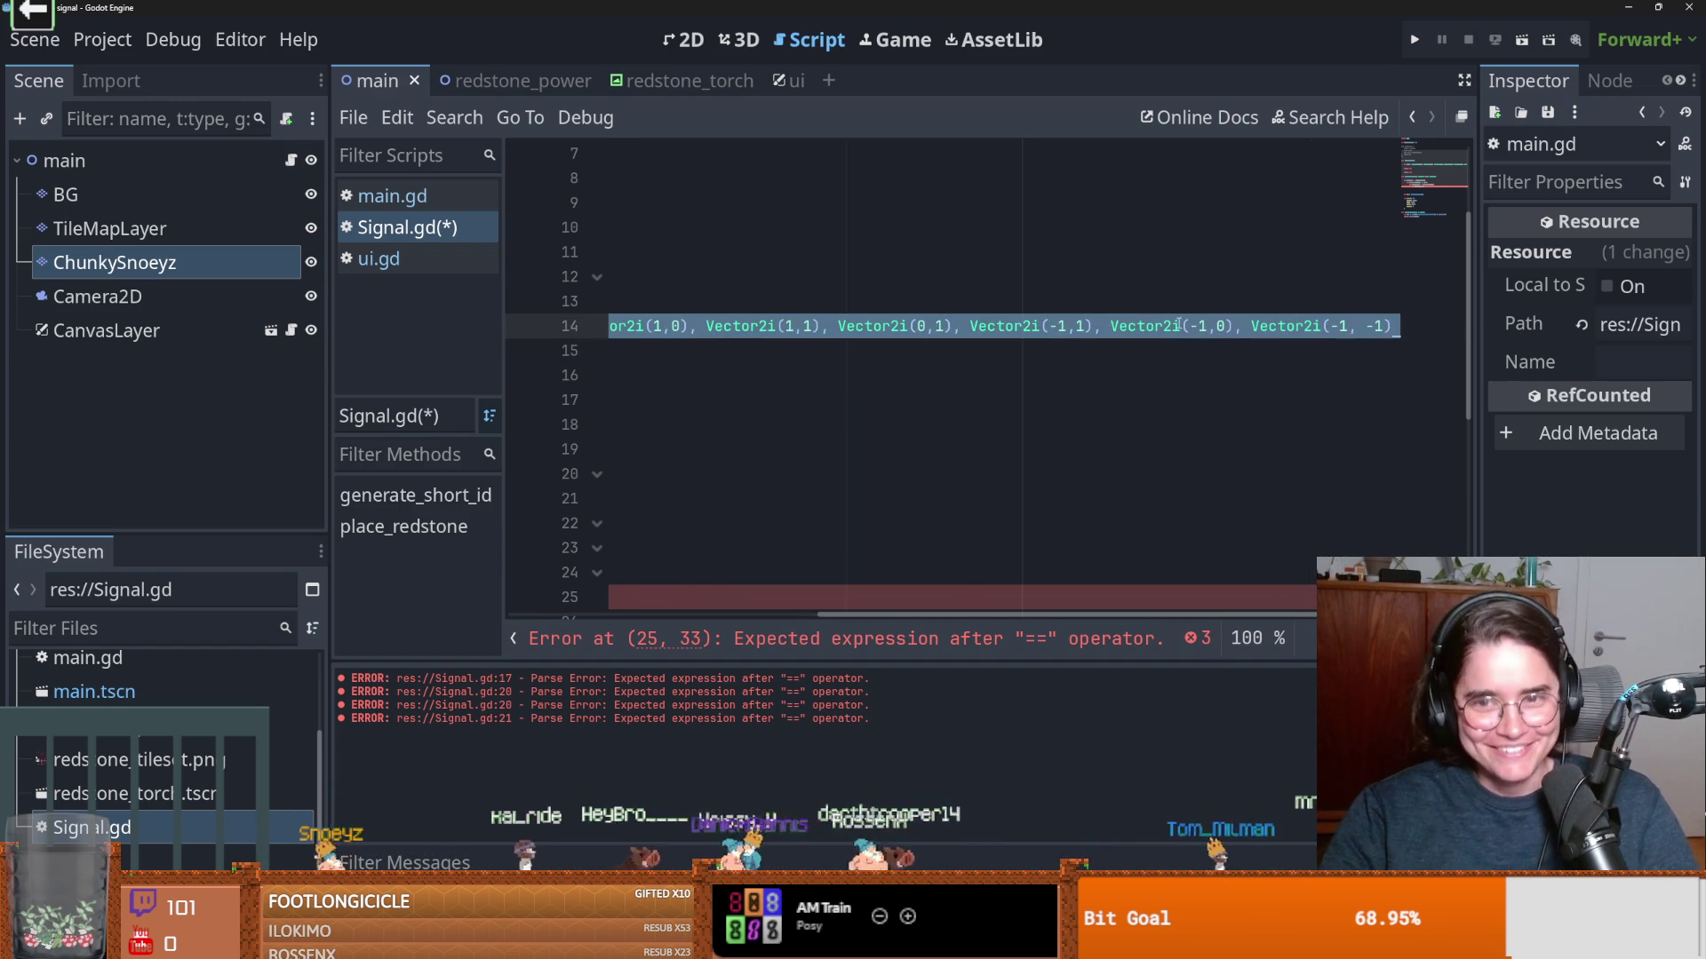
{"action": "key", "text": "Down"}
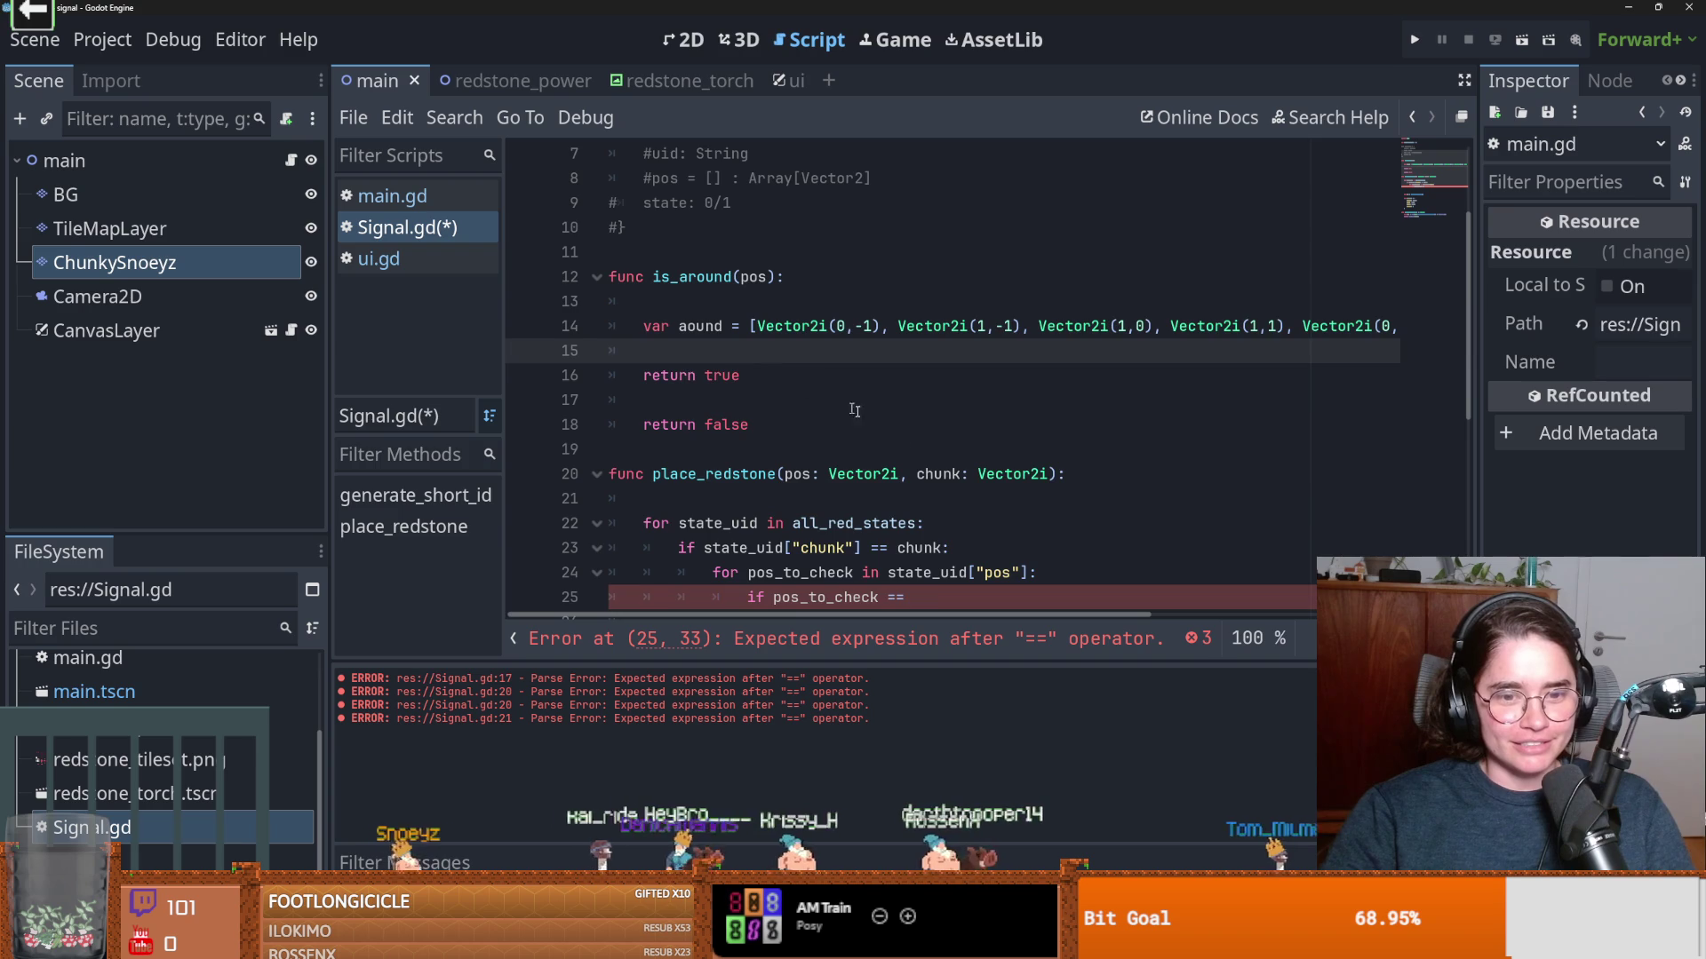
Comment out the unfinished if-check in place_redstone and start a new indented line below it
{"action": "scroll", "coordinate": [938, 594], "scroll_direction": "down", "scroll_amount": 2}
{"action": "left_click", "coordinate": [921, 453]}
{"action": "key", "text": "ctrl+k"}
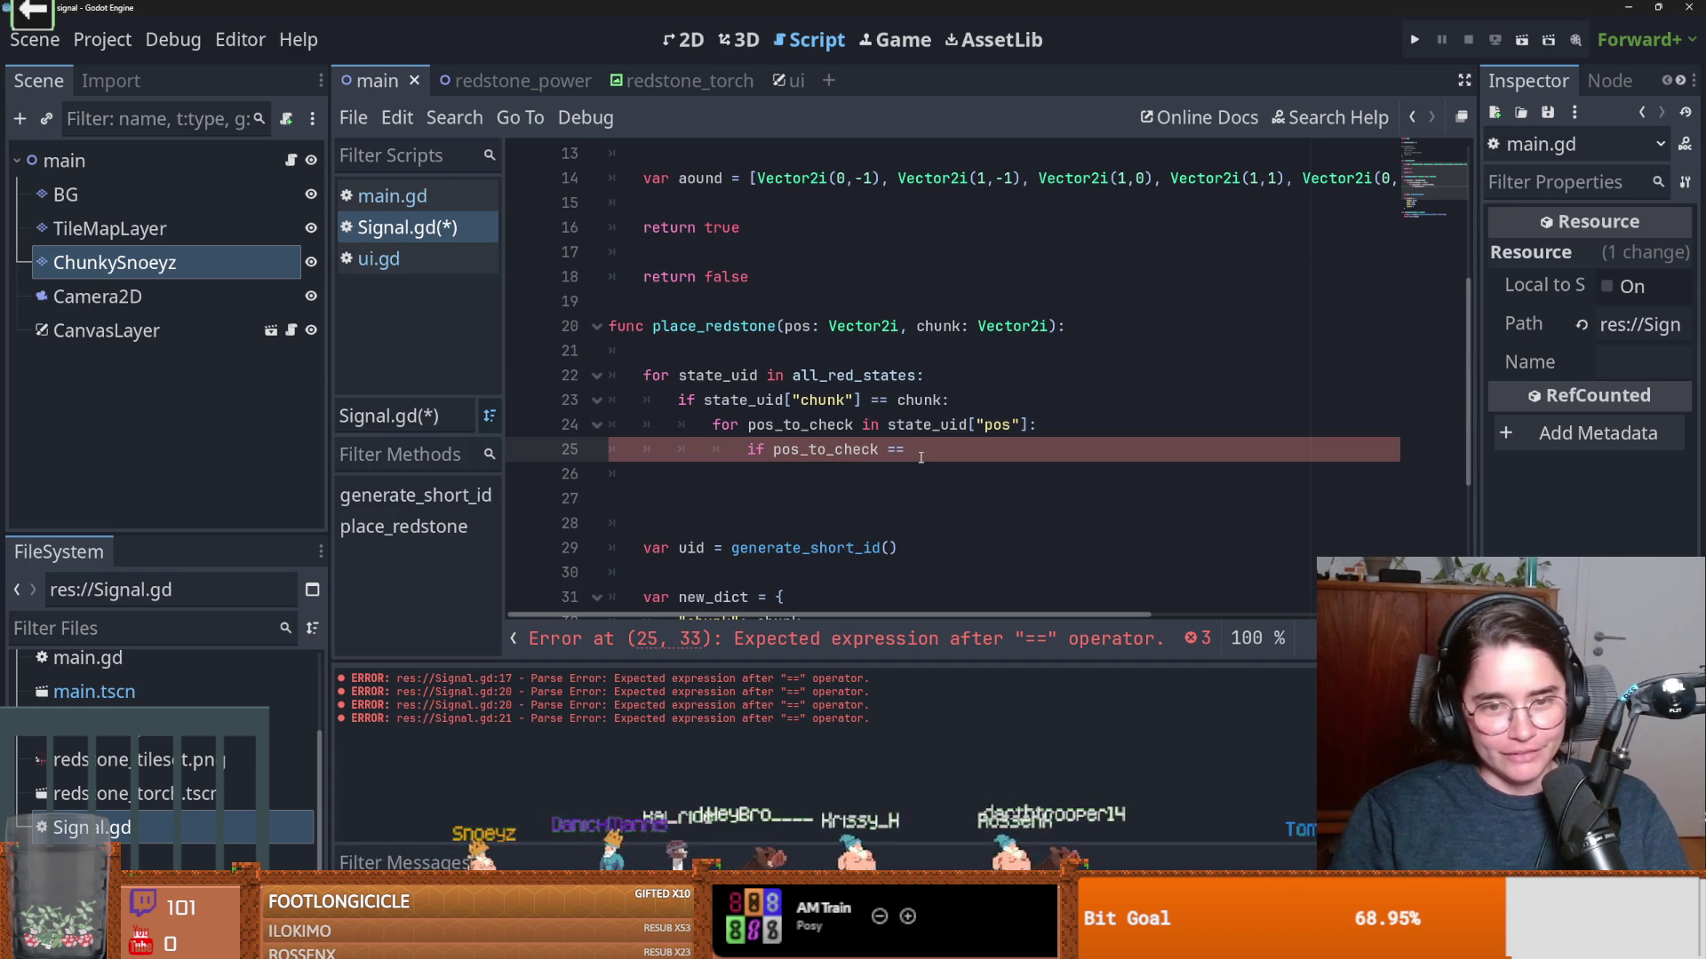
{"action": "key", "text": "Return"}
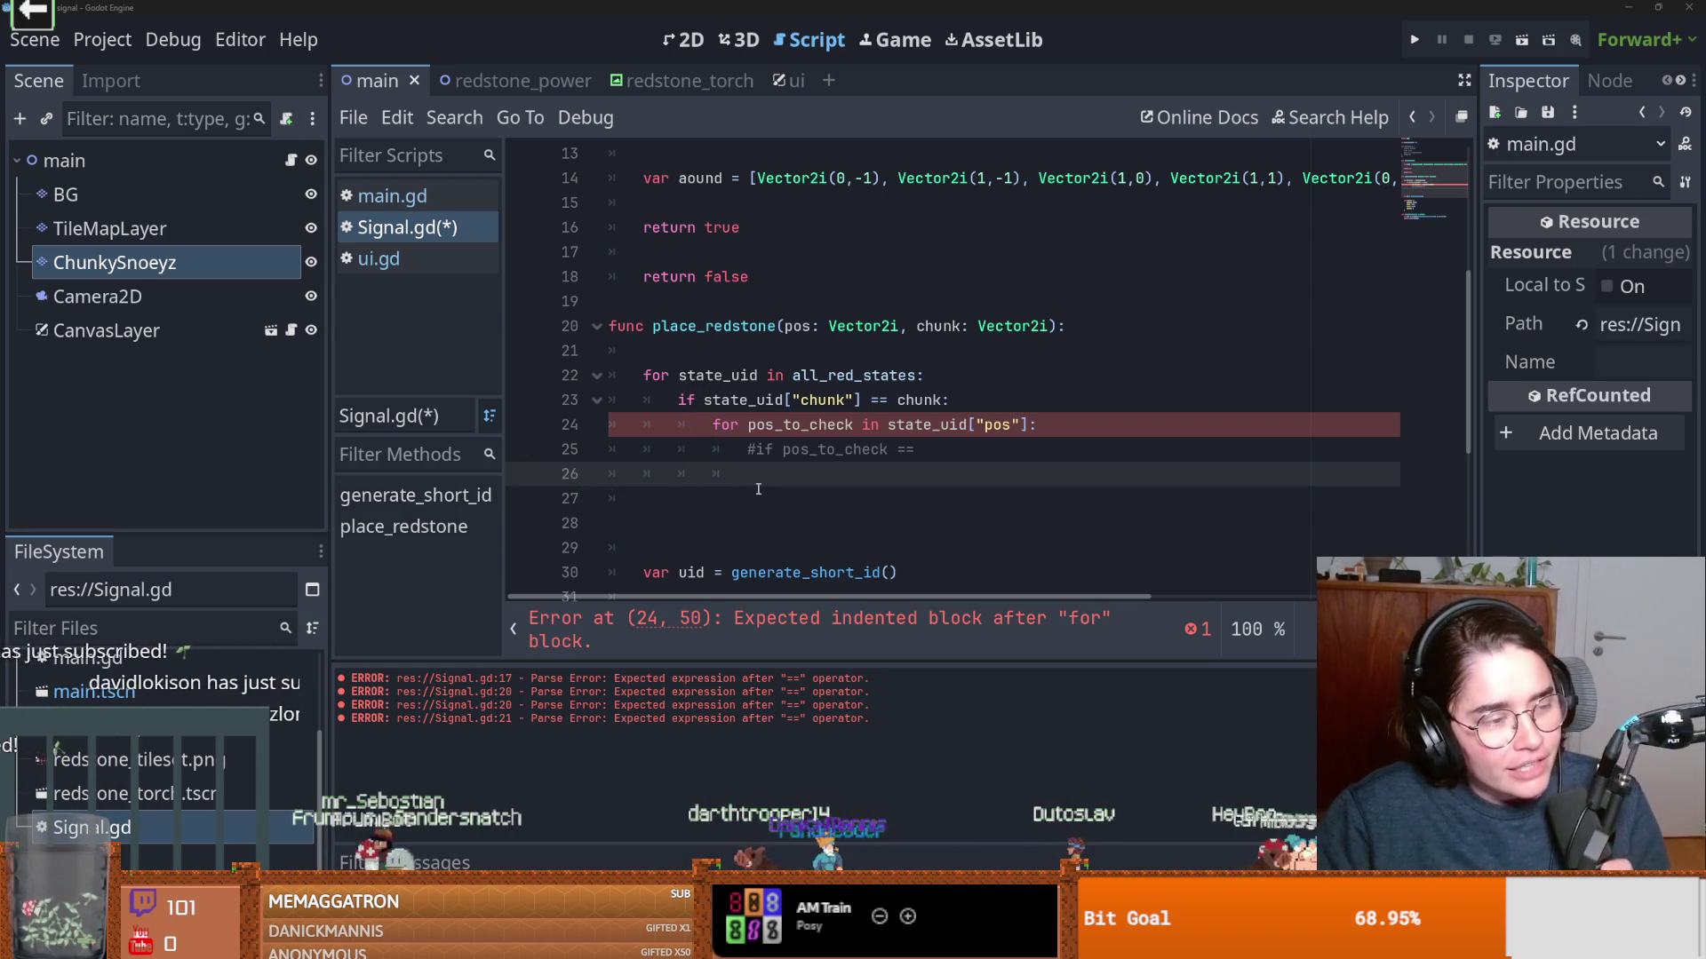
Place the cursor on empty line 27, then switch over to the browser
{"action": "left_click", "coordinate": [826, 495]}
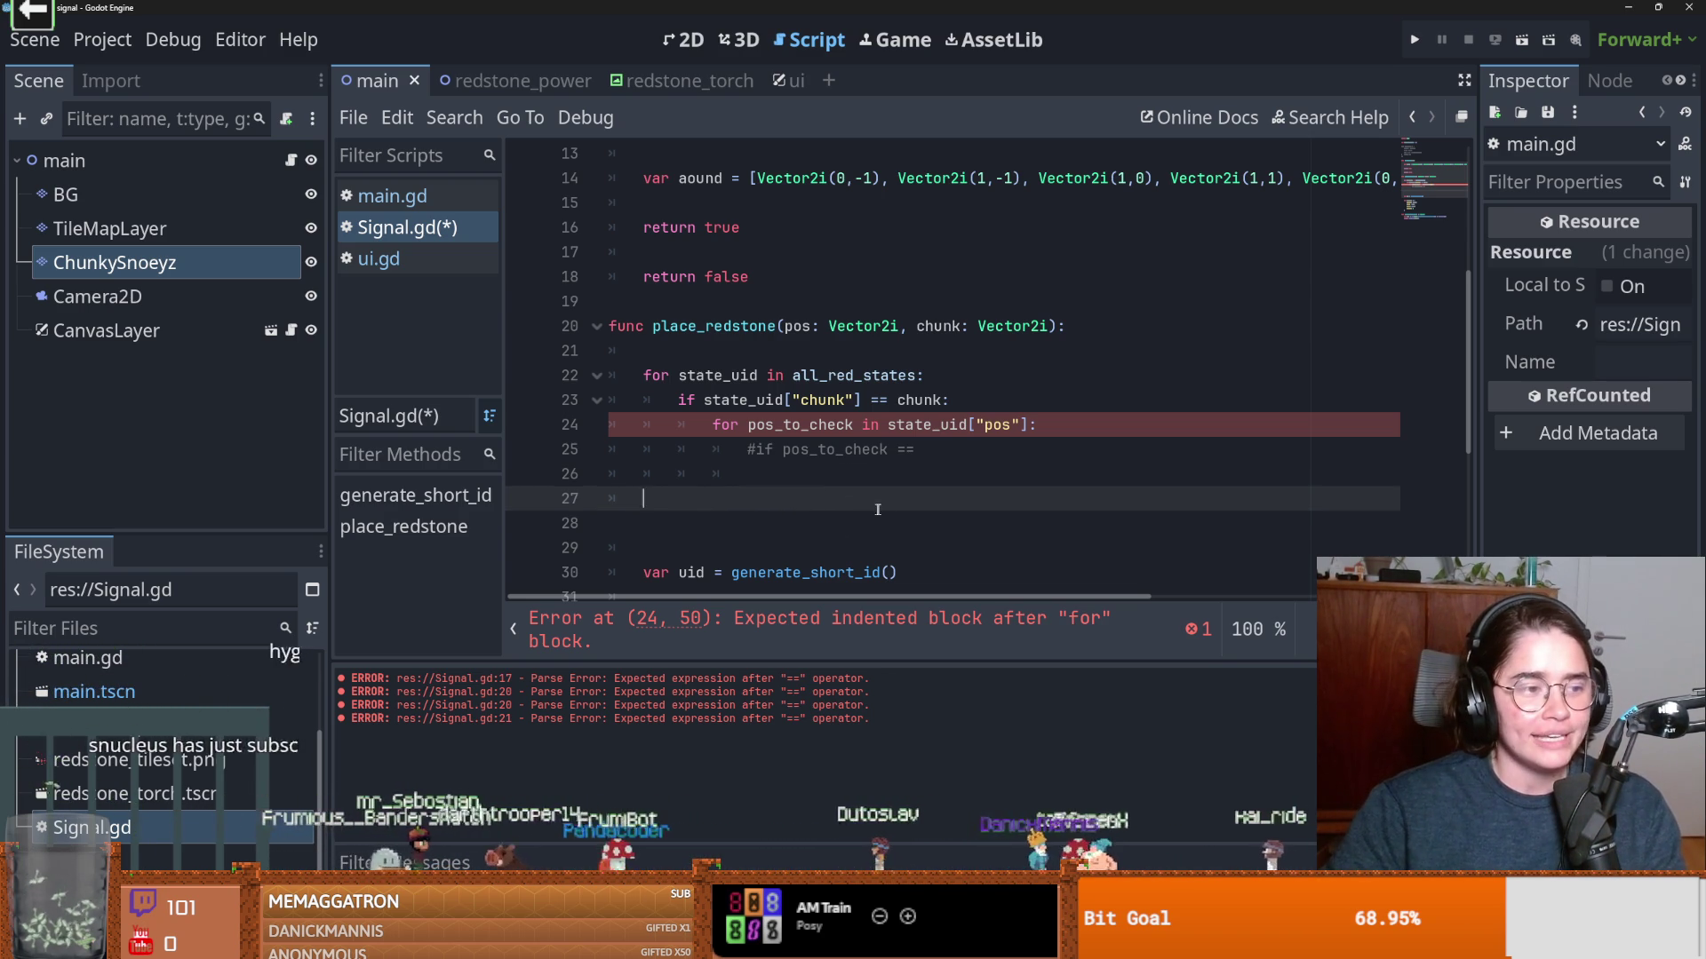
{"action": "scroll", "coordinate": [907, 529], "scroll_direction": "down", "scroll_amount": 2}
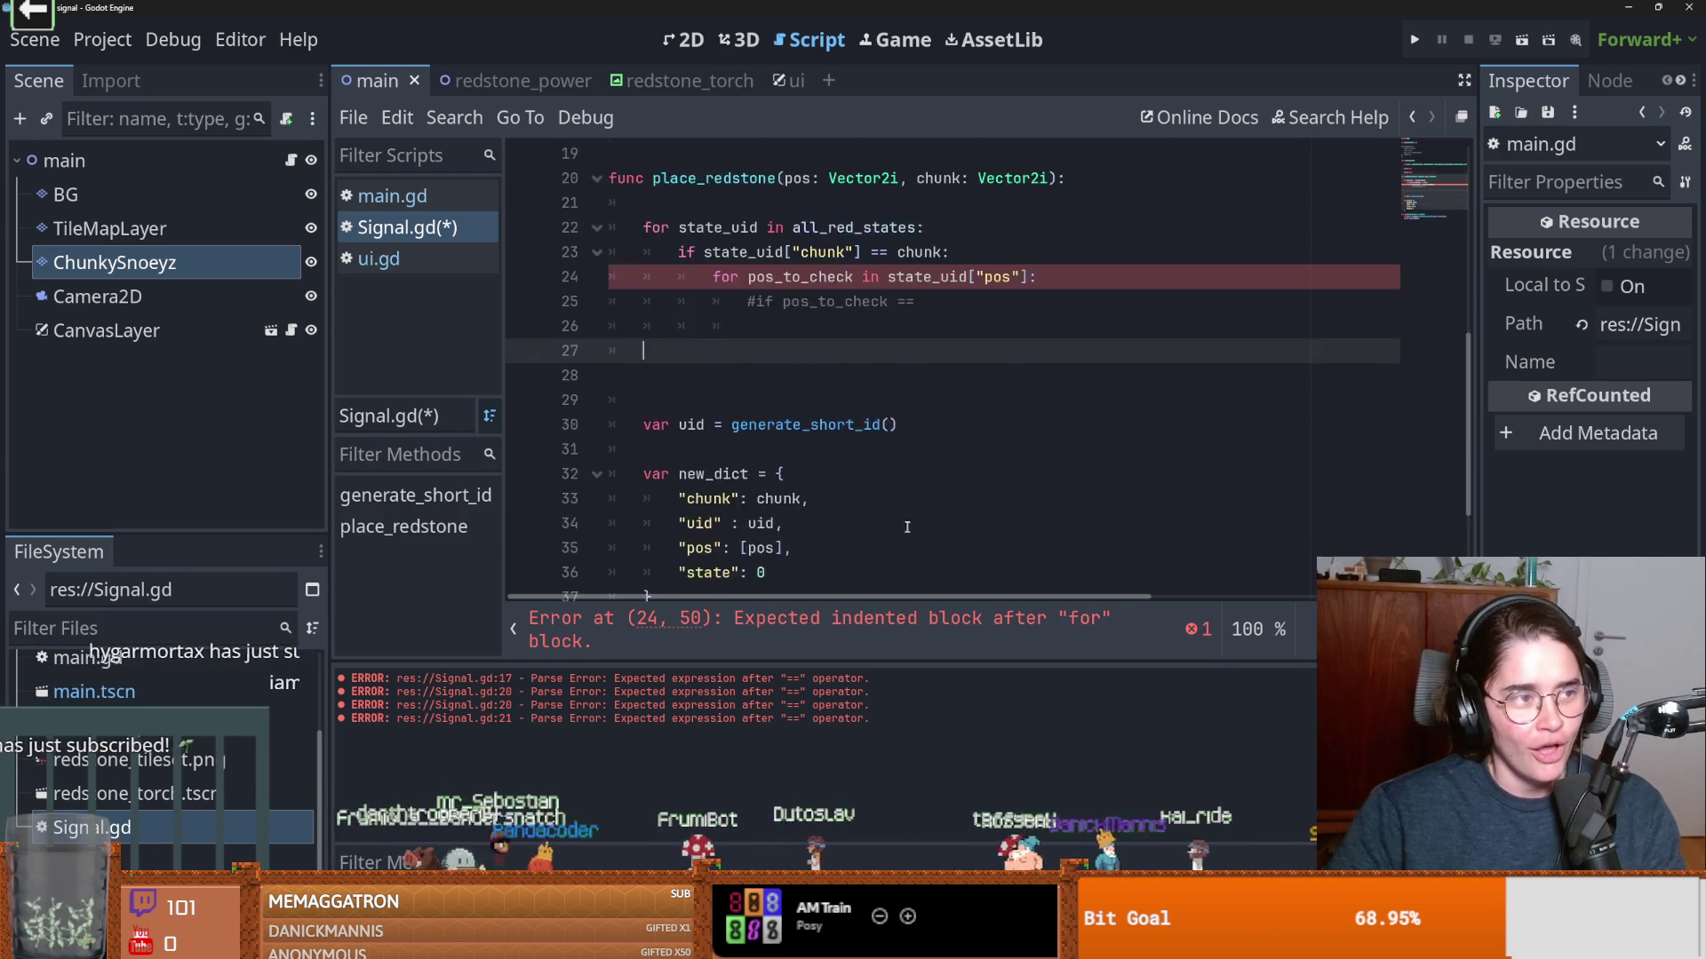
{"action": "scroll", "coordinate": [546, 560], "scroll_direction": "up", "scroll_amount": 3}
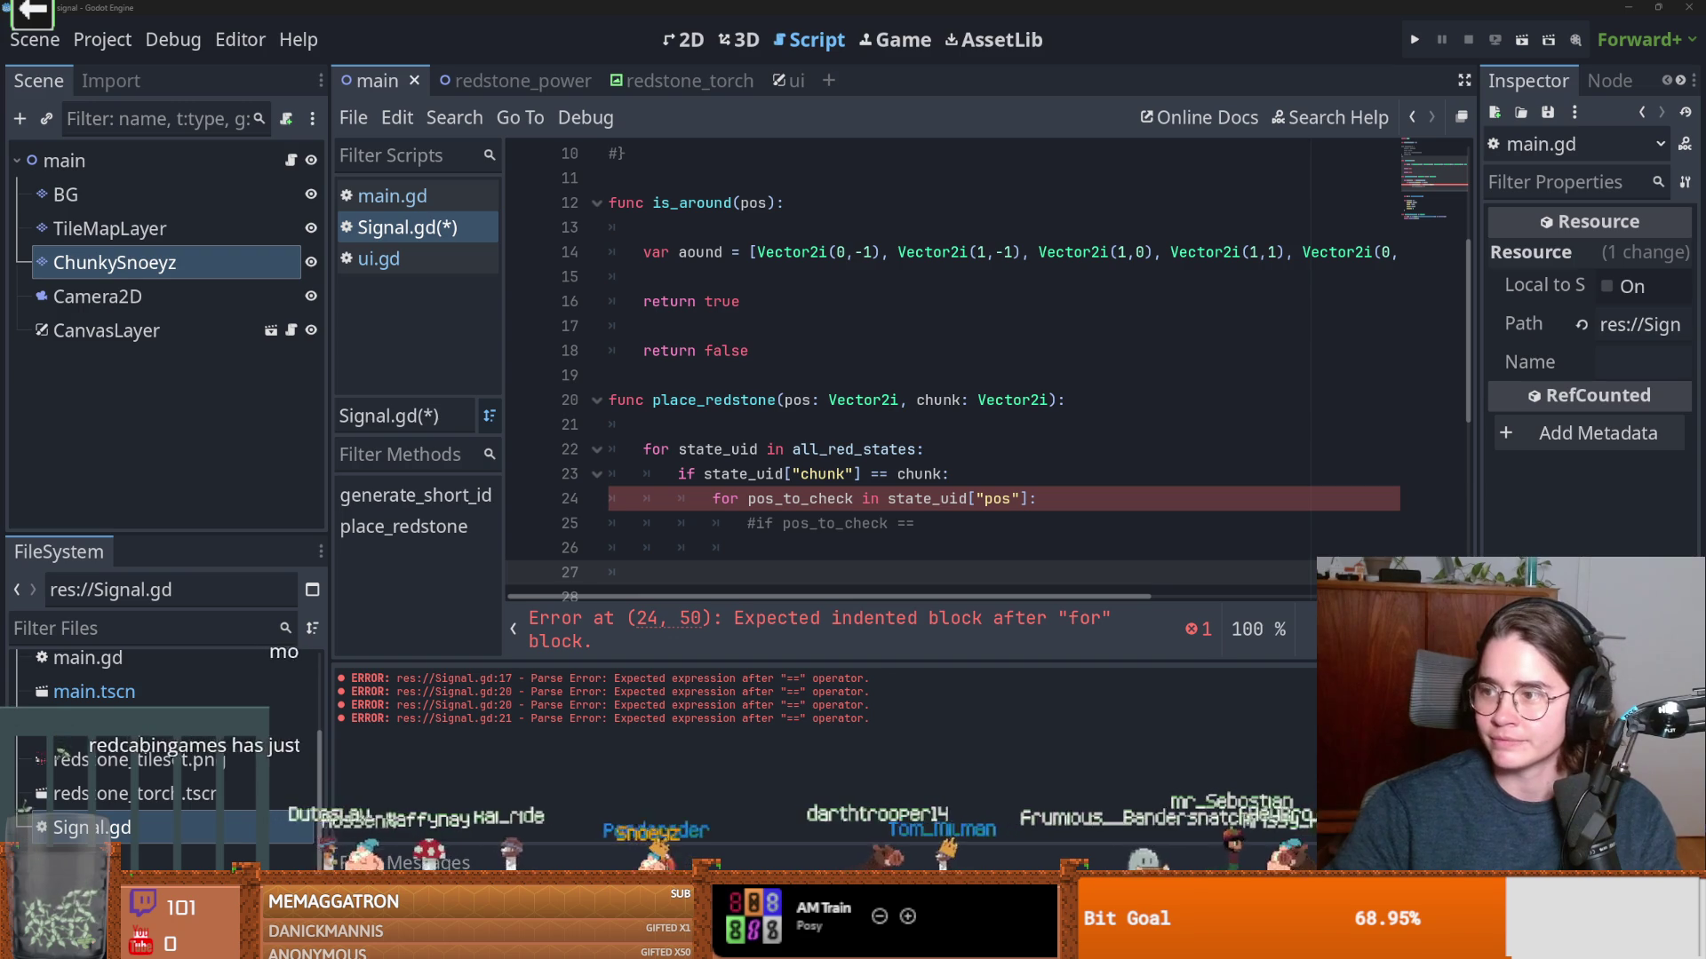
{"action": "key", "text": "alt+Tab"}
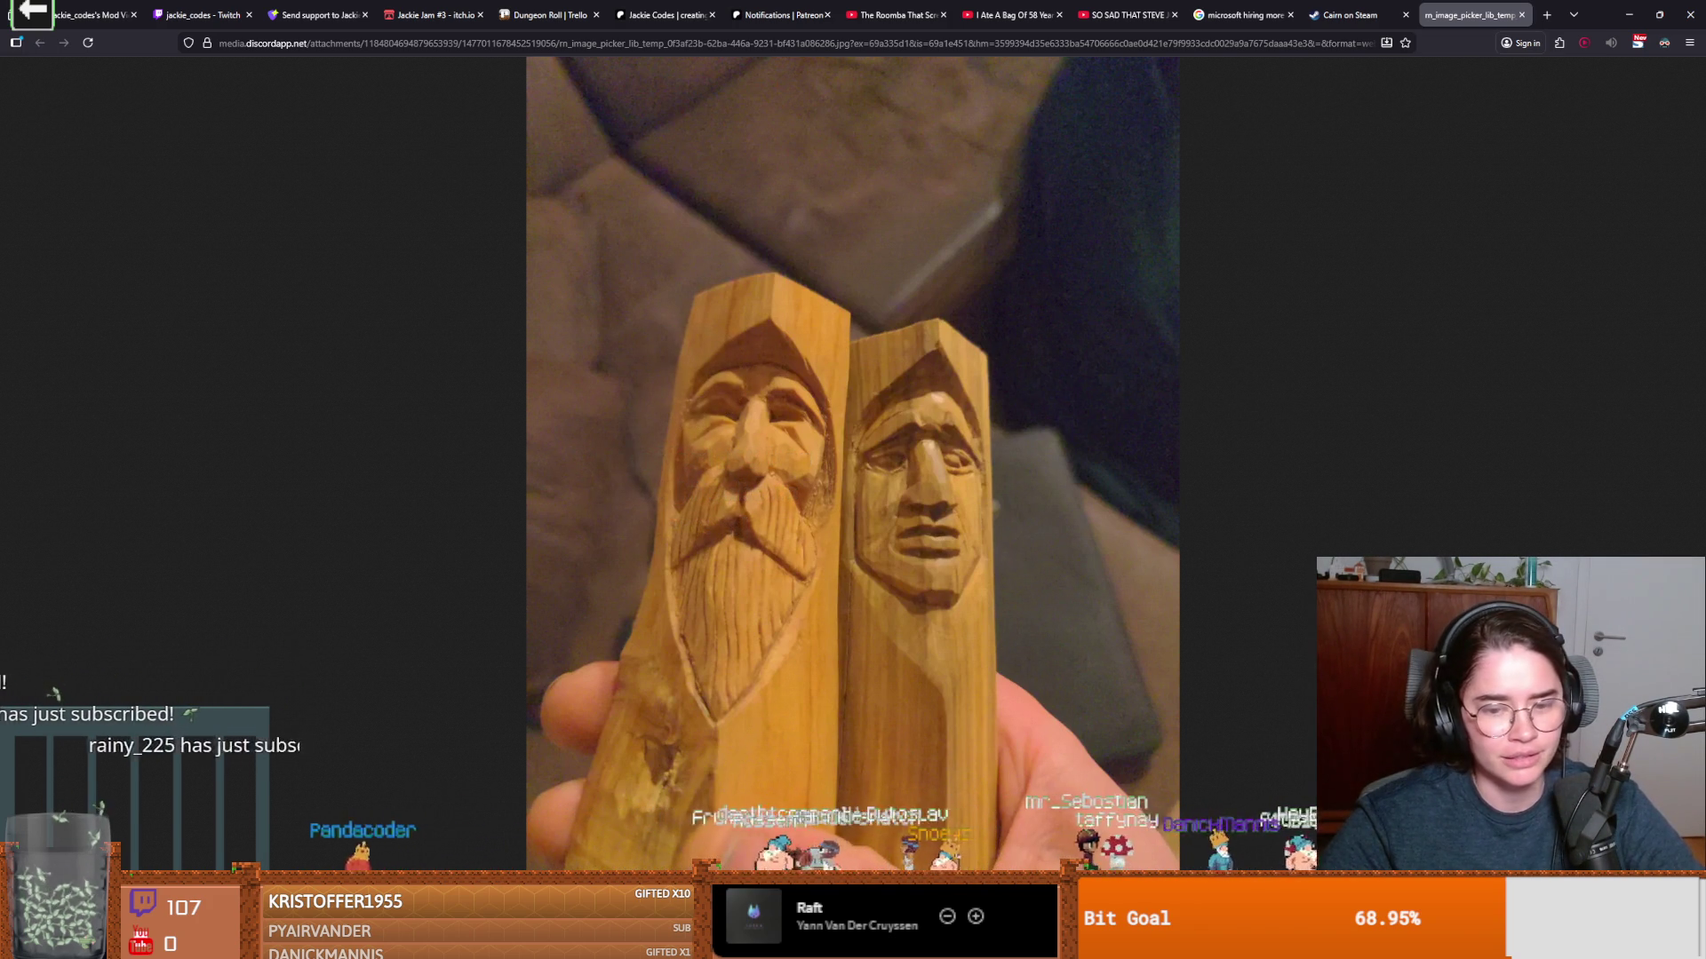
After viewing the carved-wood photo, return from the browser to Godot
{"action": "key", "text": "alt+Tab"}
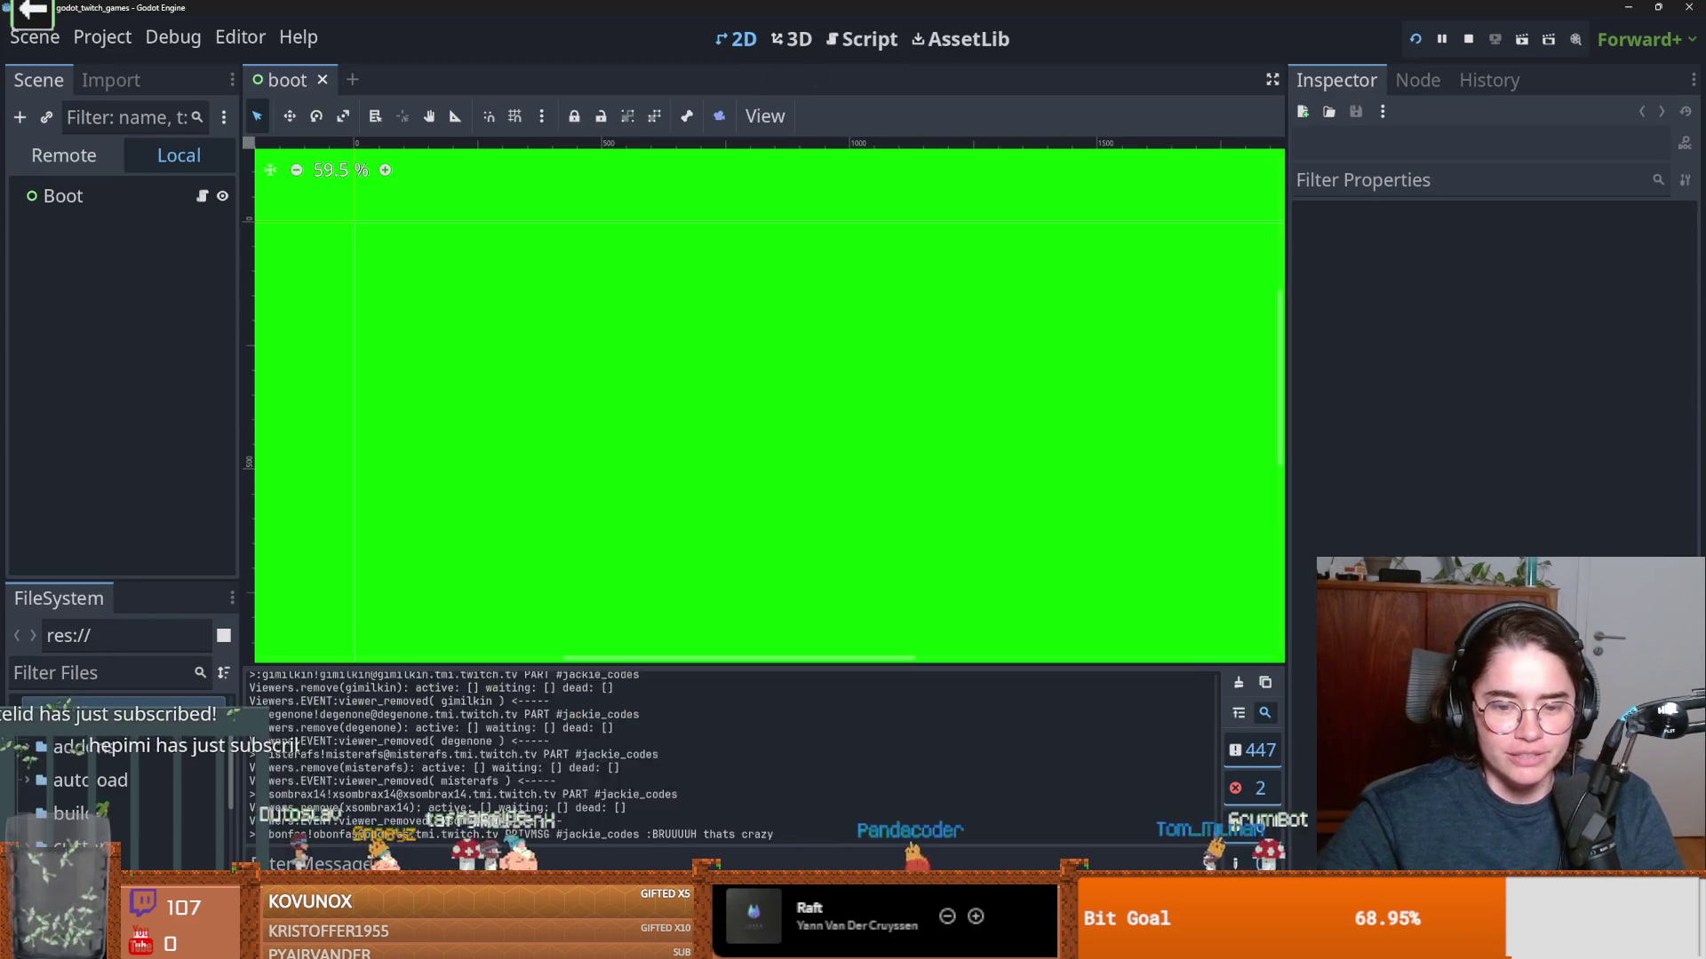
Look around the godot_twitch_games editor's file filter and boot scene node tree
{"action": "left_click", "coordinate": [127, 81]}
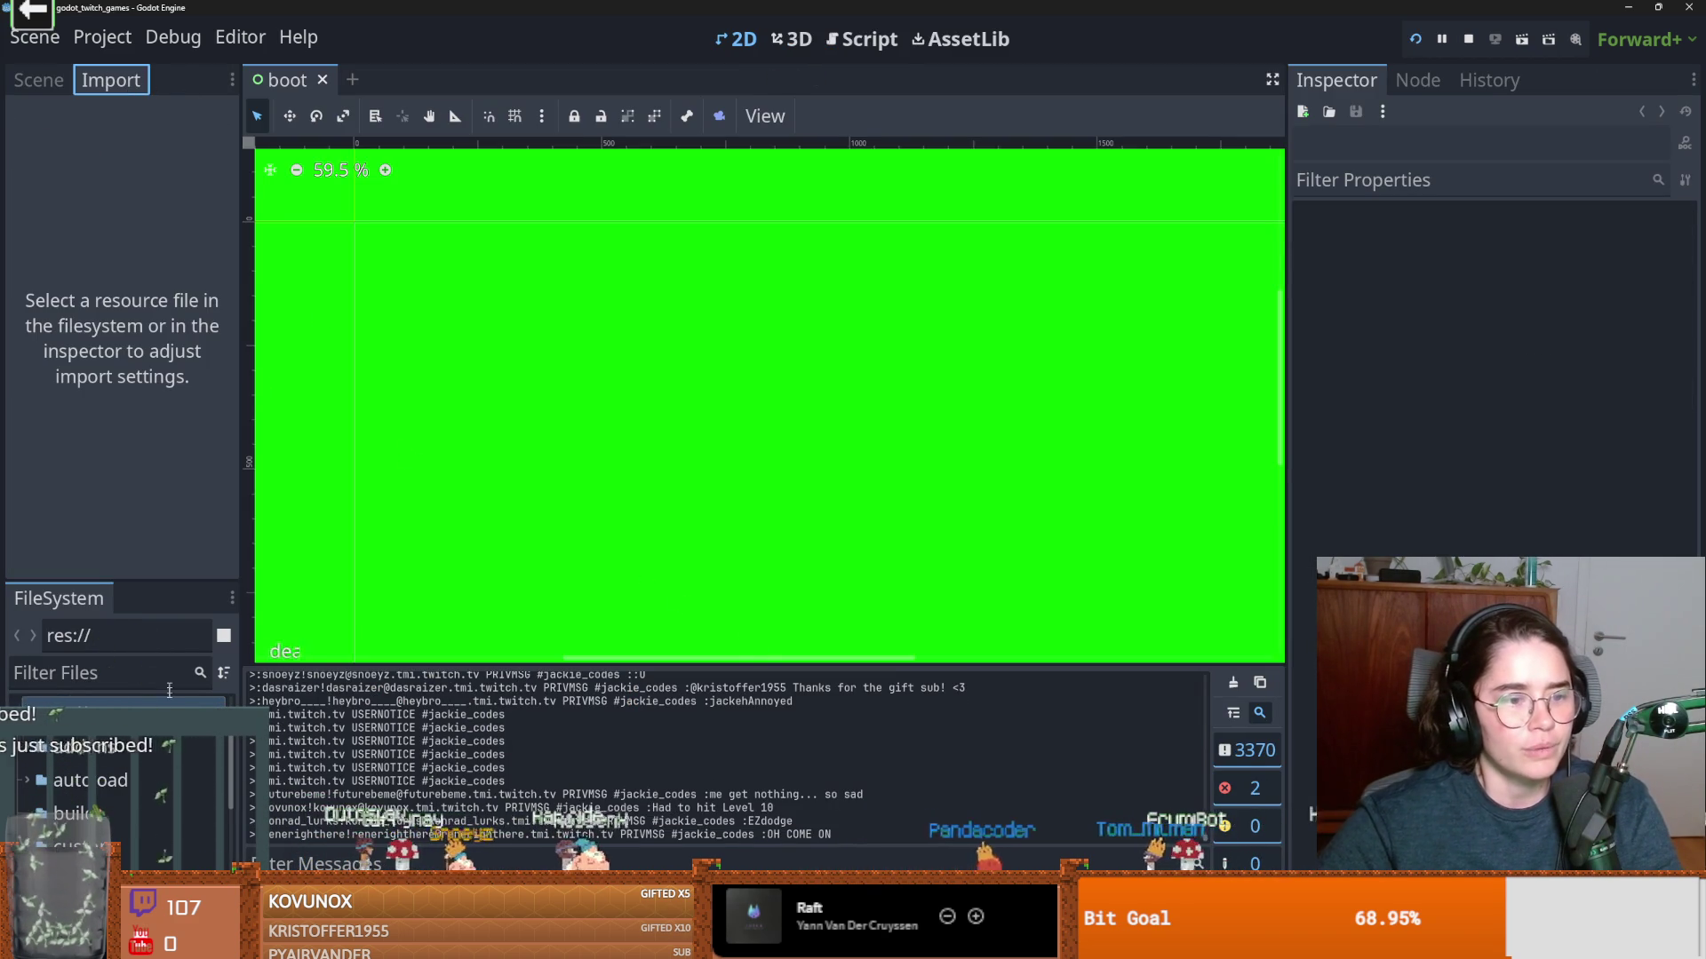
{"action": "left_click", "coordinate": [66, 663]}
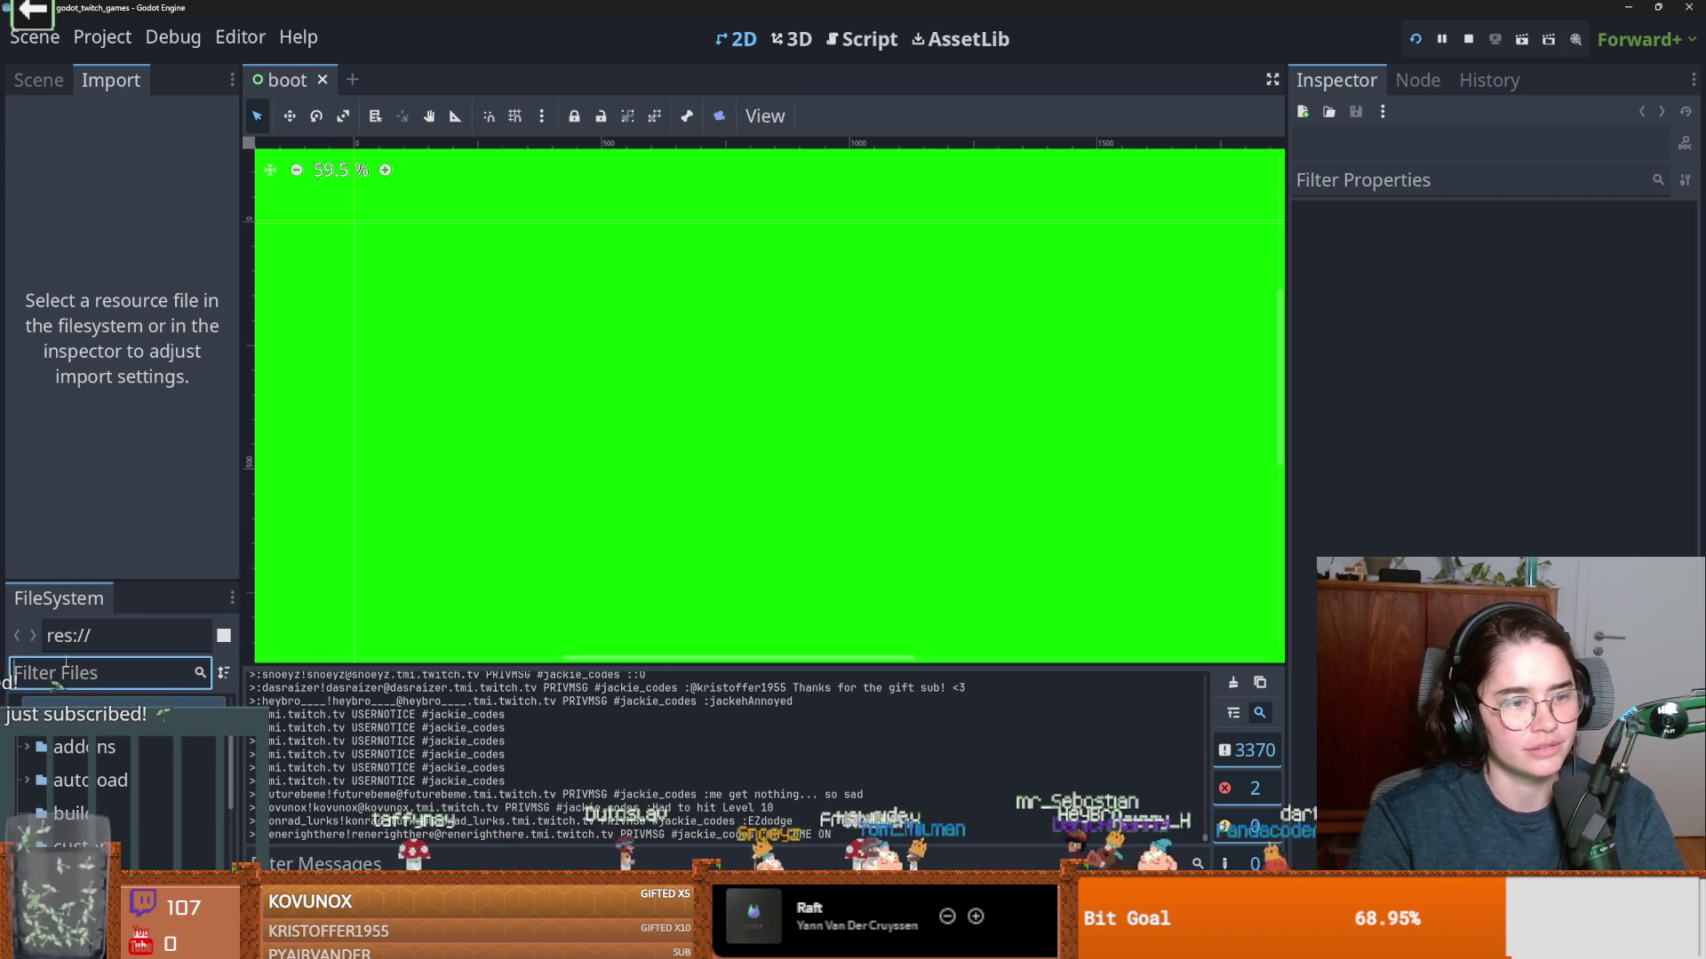
{"action": "left_click", "coordinate": [424, 190]}
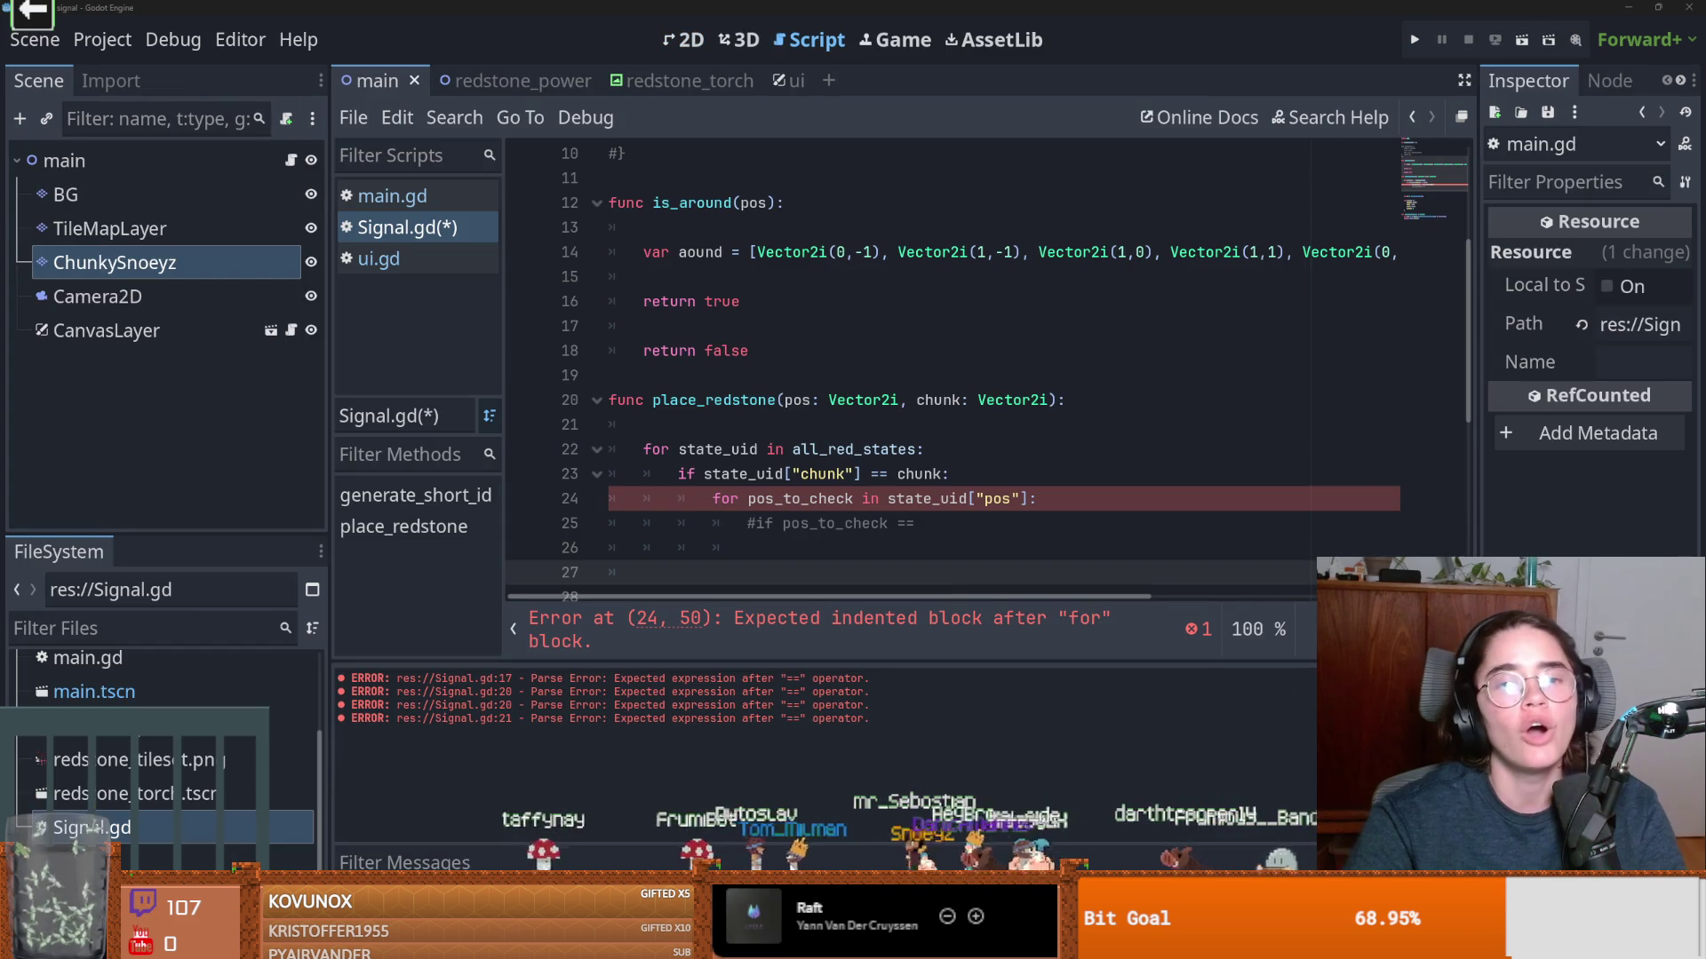
Save the Signal.gd script
{"action": "left_click", "coordinate": [804, 363]}
{"action": "left_click", "coordinate": [924, 531]}
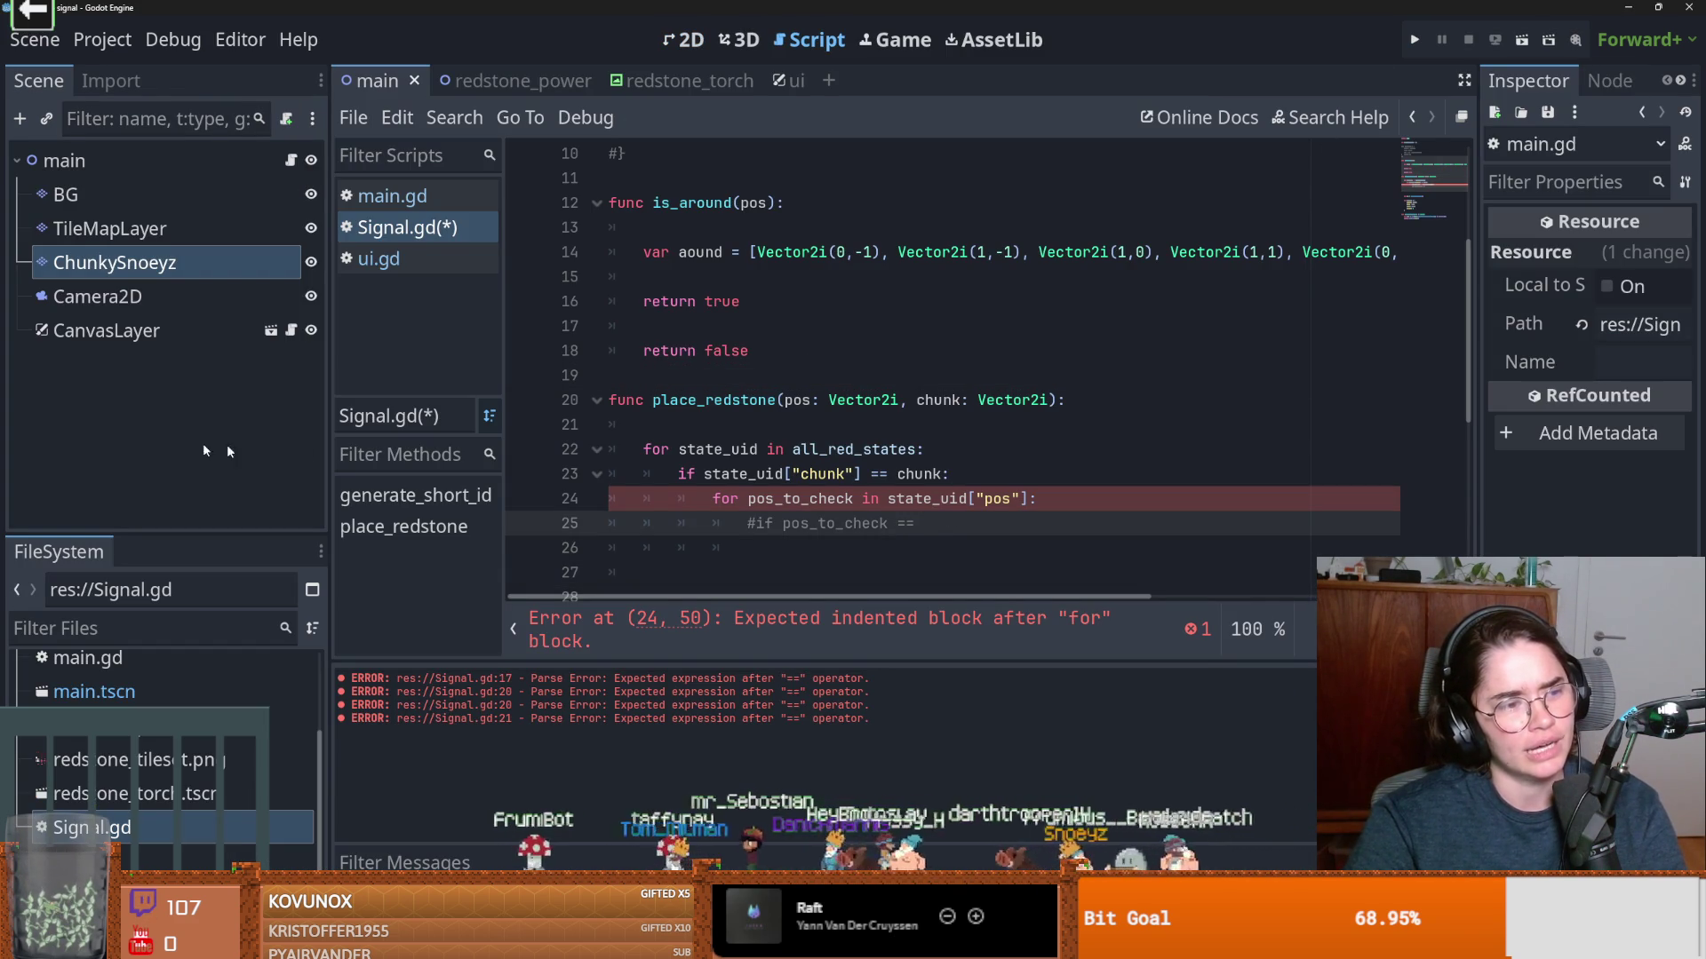
{"action": "left_click", "coordinate": [728, 474]}
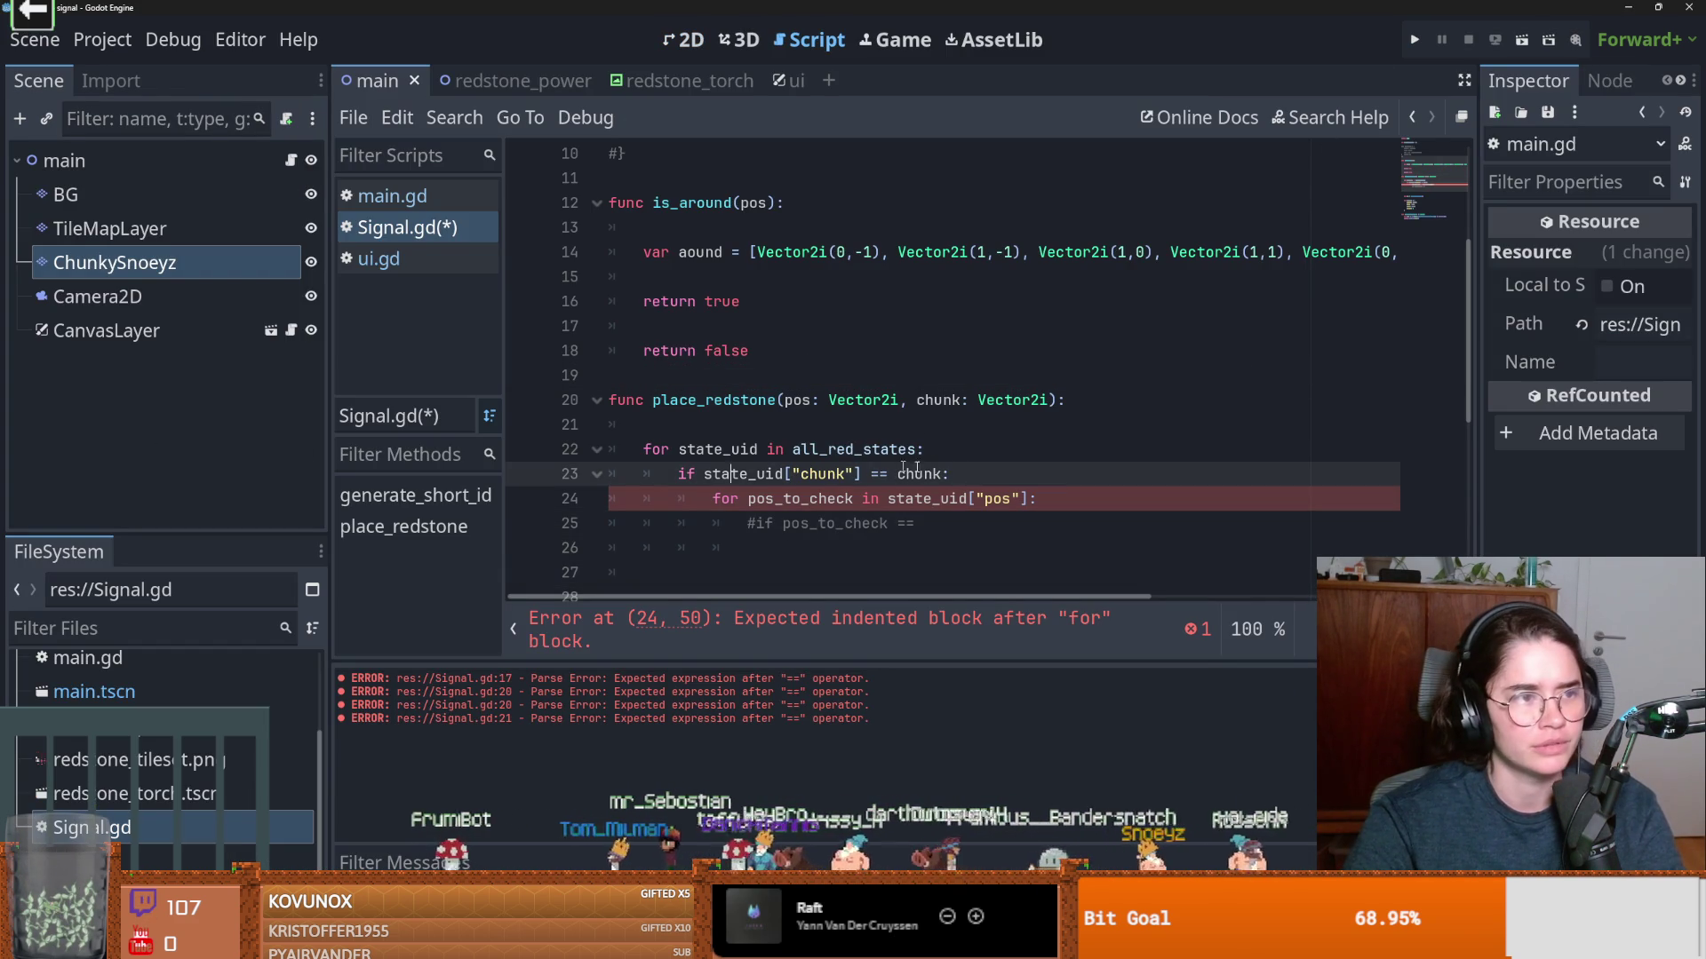
{"action": "key", "text": "ctrl+s"}
{"action": "scroll", "coordinate": [719, 468], "scroll_direction": "up", "scroll_amount": 1}
{"action": "scroll", "coordinate": [799, 471], "scroll_direction": "down", "scroll_amount": 2}
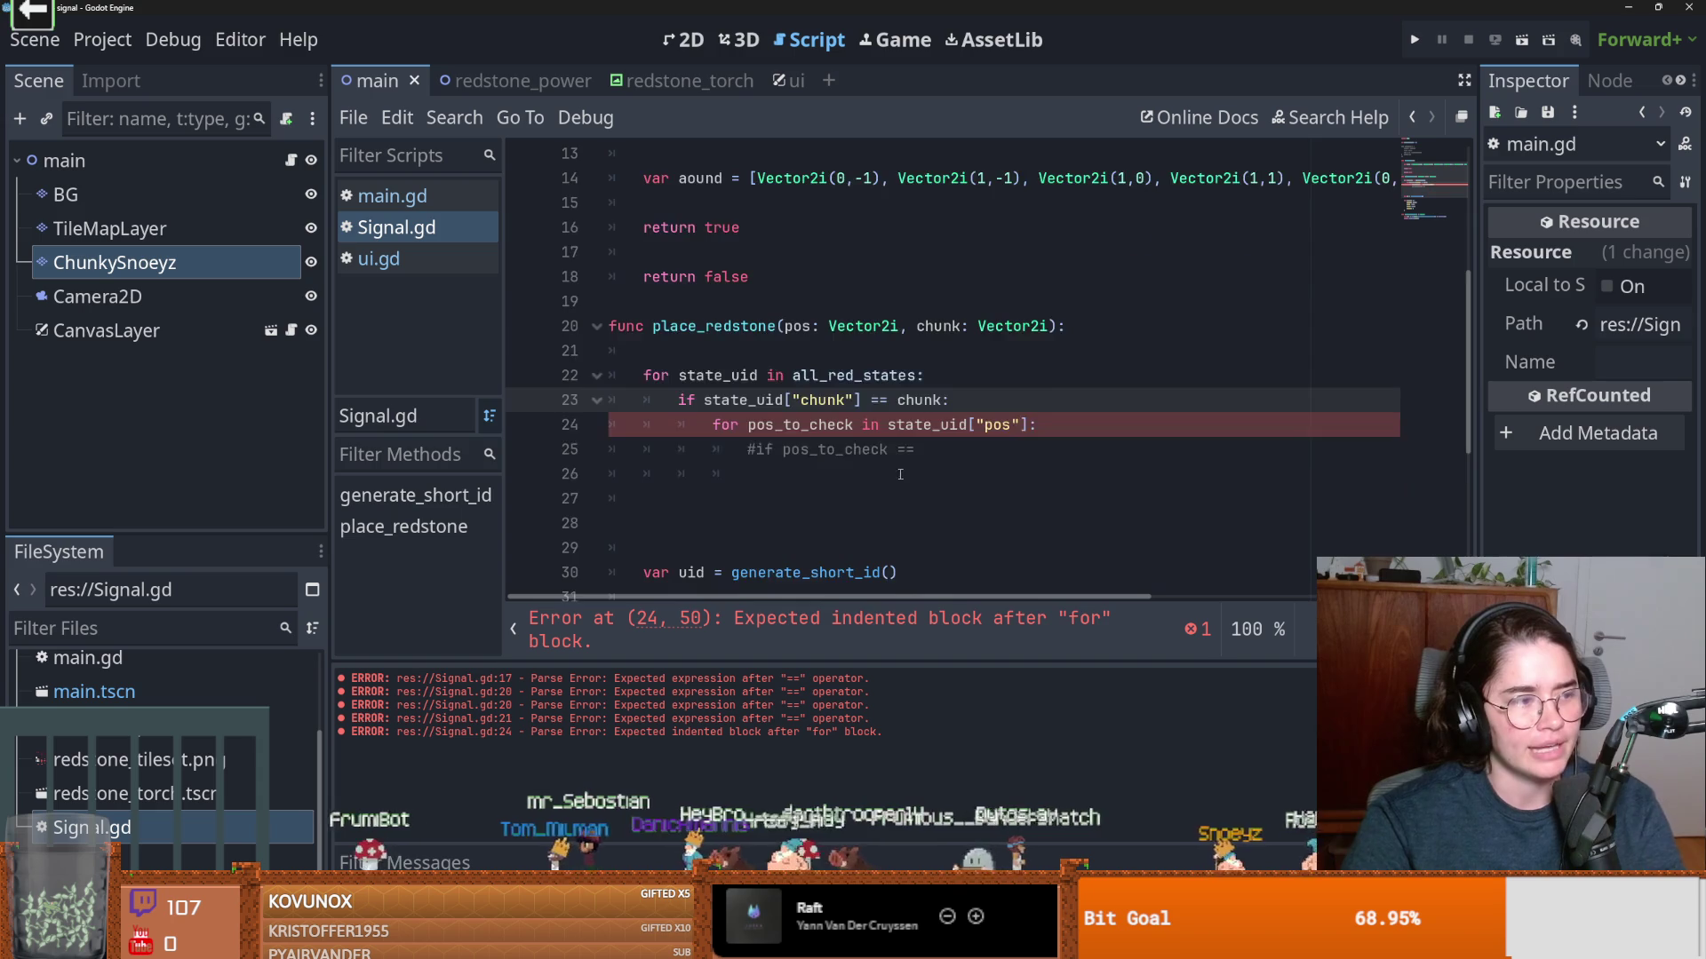
{"action": "scroll", "coordinate": [871, 476], "scroll_direction": "up", "scroll_amount": 1}
{"action": "scroll", "coordinate": [938, 478], "scroll_direction": "down", "scroll_amount": 1}
{"action": "scroll", "coordinate": [924, 480], "scroll_direction": "up", "scroll_amount": 3}
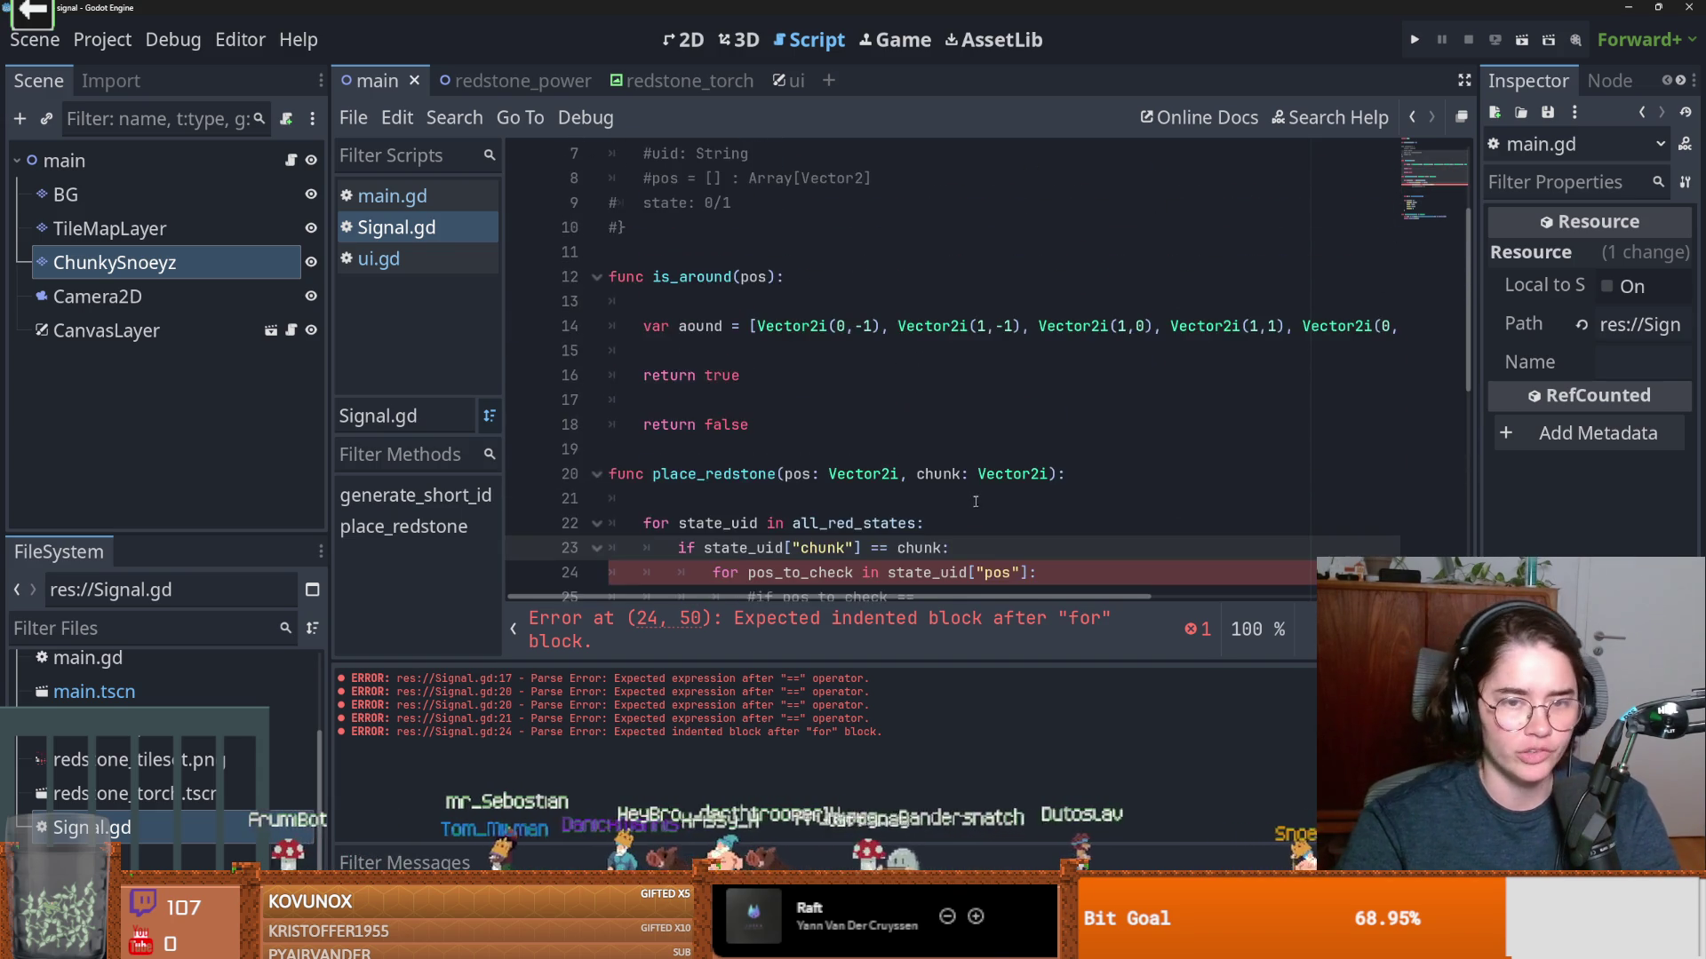
{"action": "scroll", "coordinate": [879, 483], "scroll_direction": "down", "scroll_amount": 3}
Delete the stray indented blank line 26 below the commented pos_to_check check
{"action": "left_click", "coordinate": [856, 485]}
{"action": "key", "text": "BackSpace"}
{"action": "key", "text": "BackSpace"}
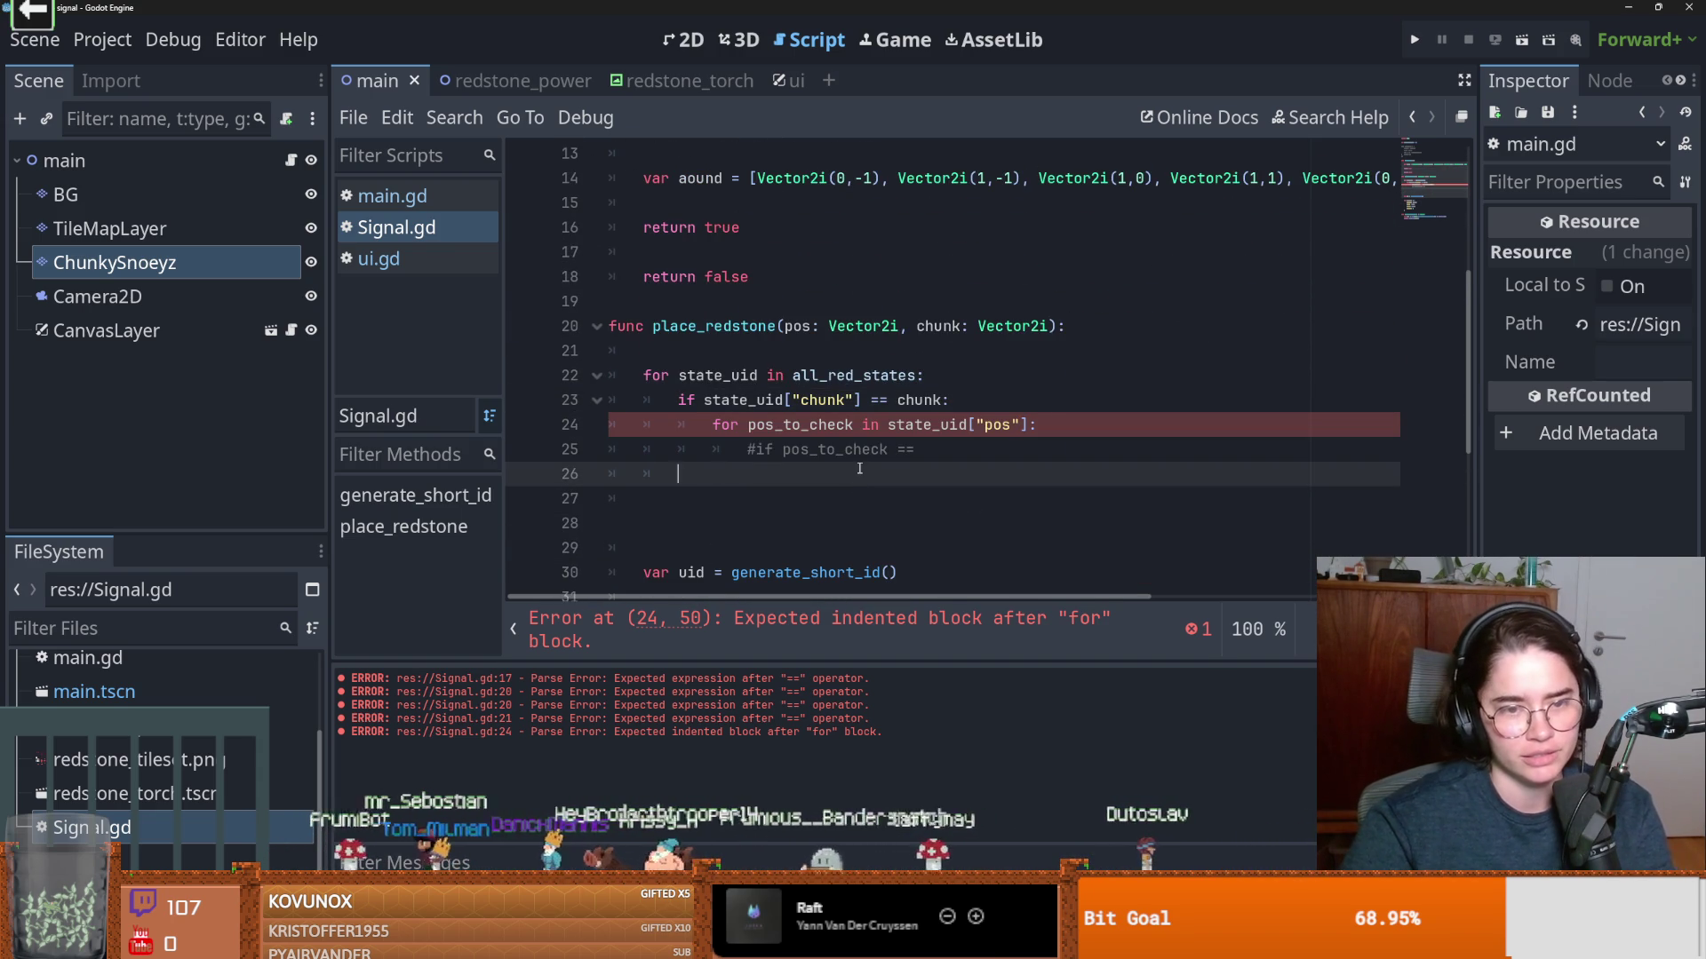
{"action": "key", "text": "BackSpace"}
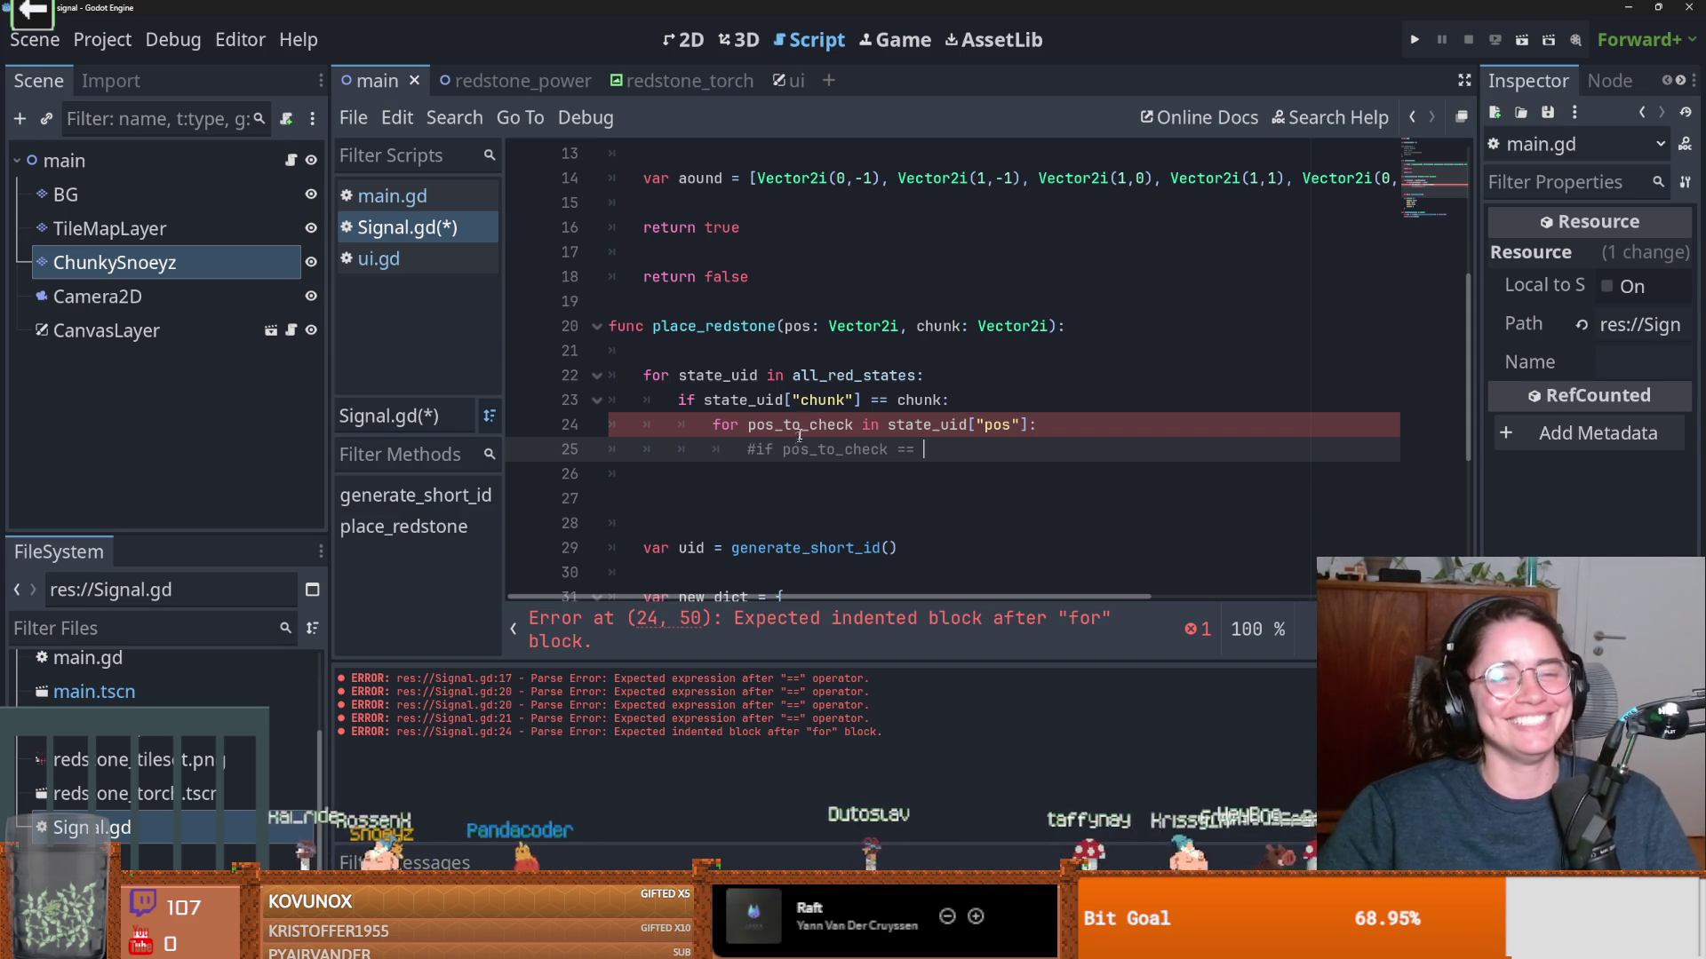
Add a pass statement inside the inner pos_to_check loop and save Signal.gd
{"action": "left_click", "coordinate": [1048, 430]}
{"action": "key", "text": "Return"}
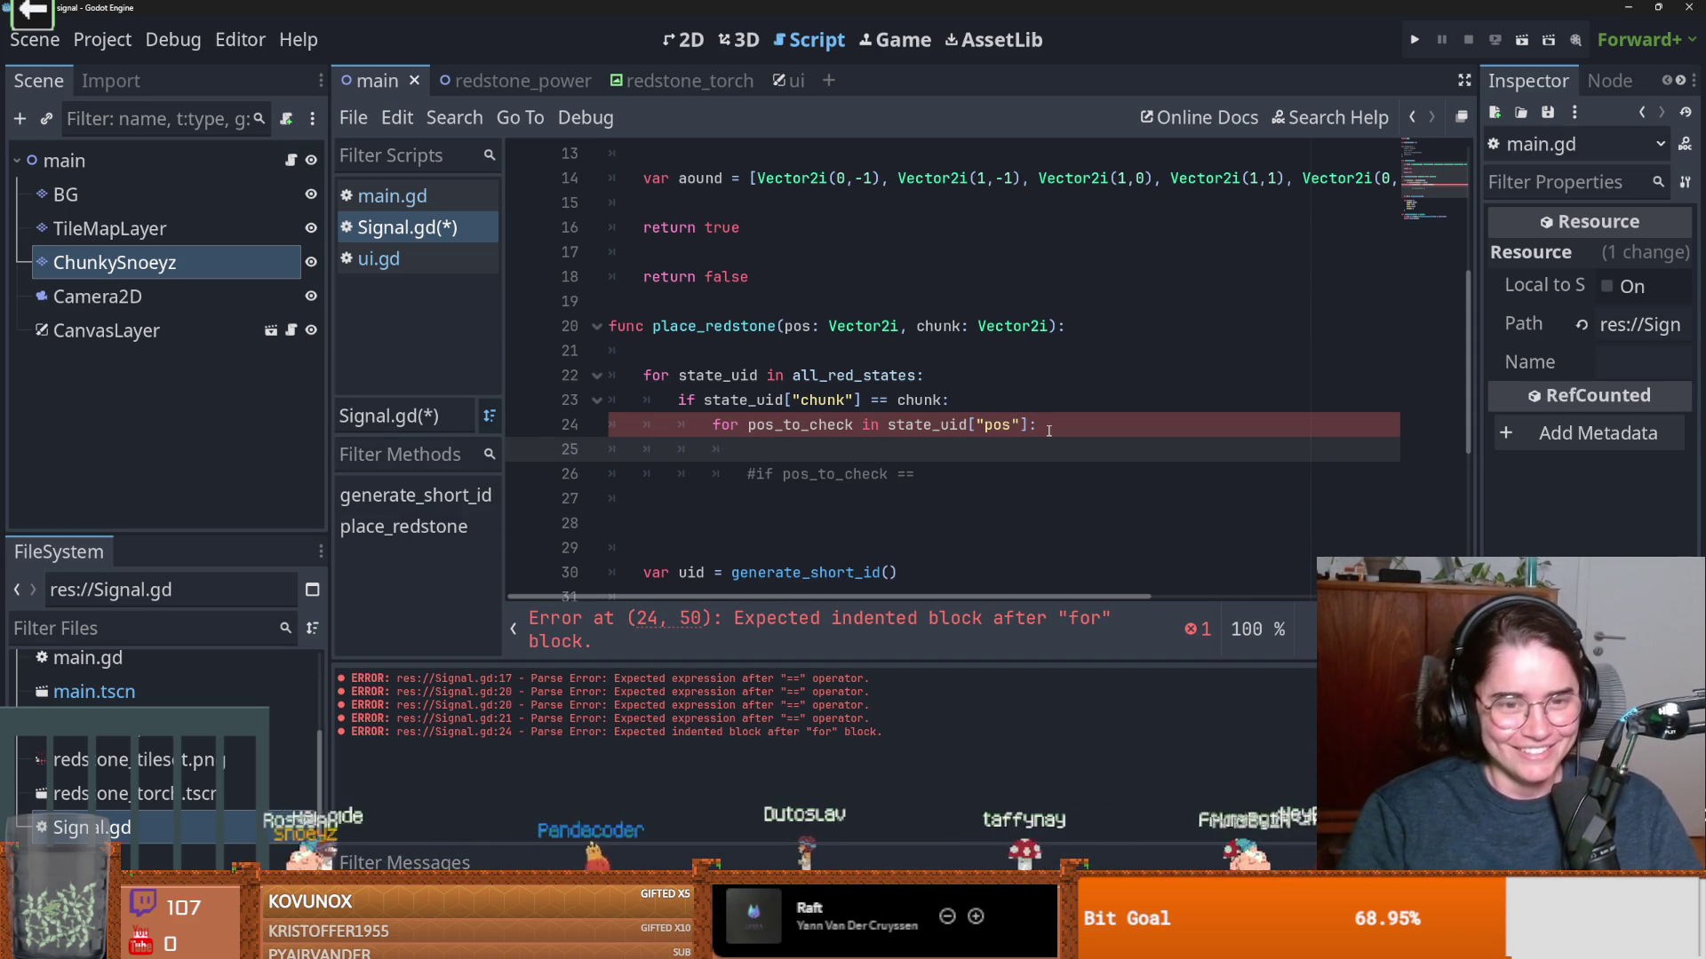
{"action": "type", "text": "pass"}
{"action": "key", "text": "ctrl+s"}
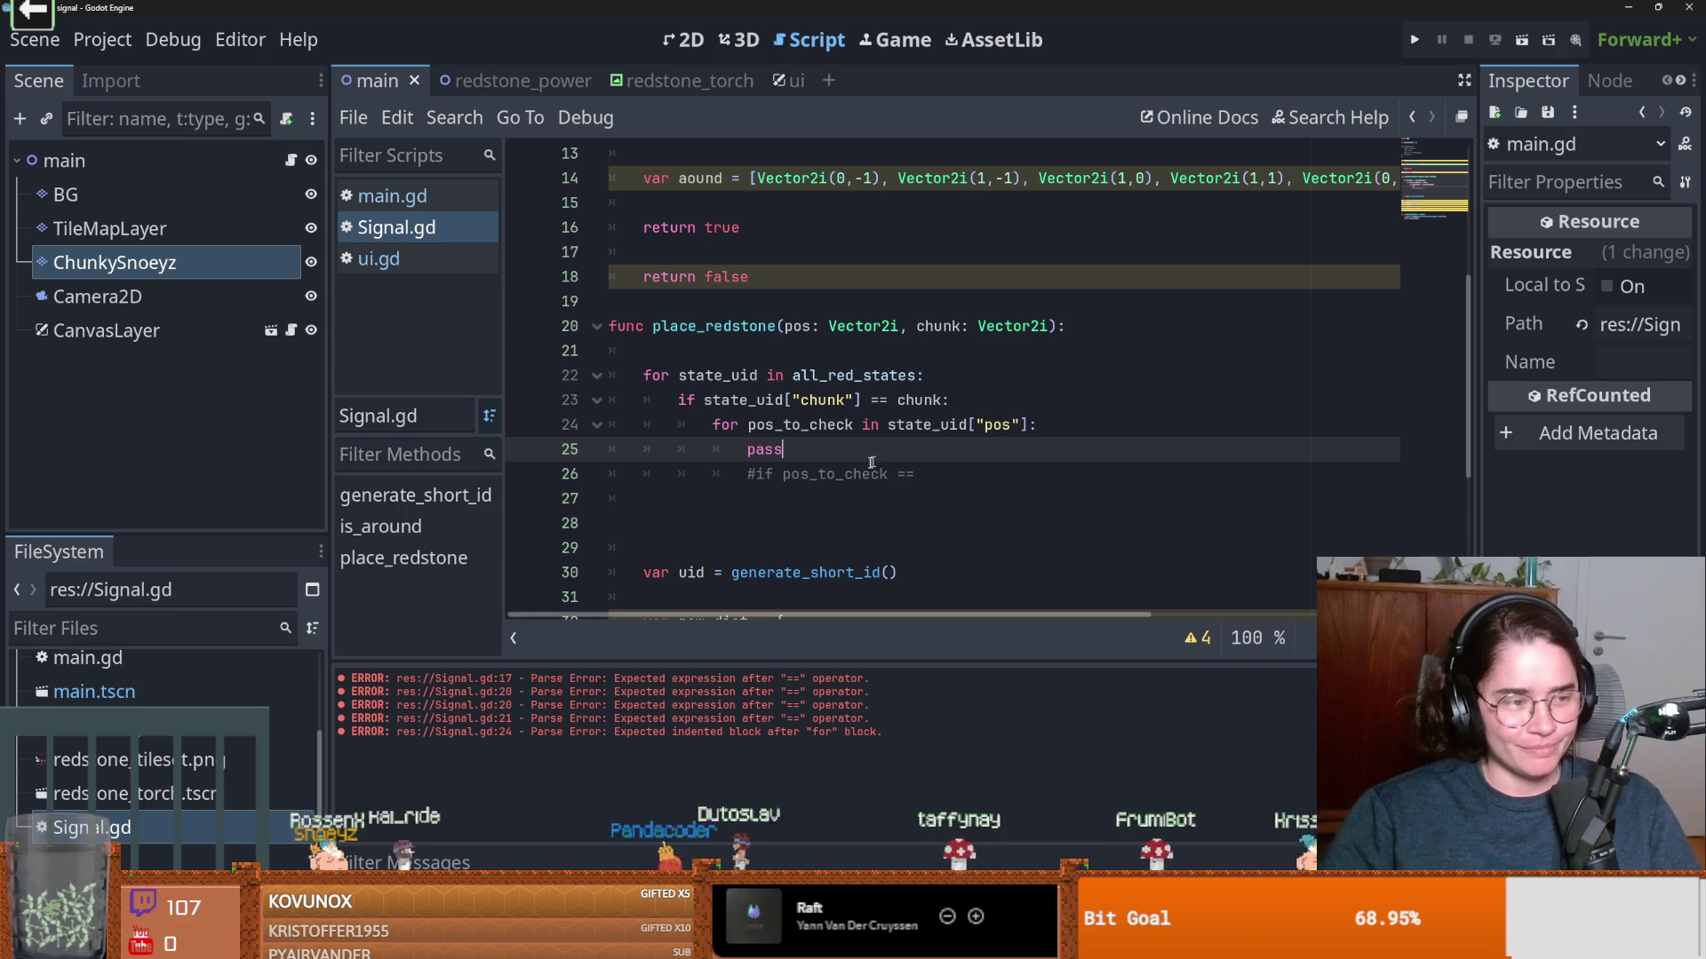
{"action": "left_click", "coordinate": [906, 522]}
{"action": "left_click", "coordinate": [832, 480]}
{"action": "left_click", "coordinate": [838, 456]}
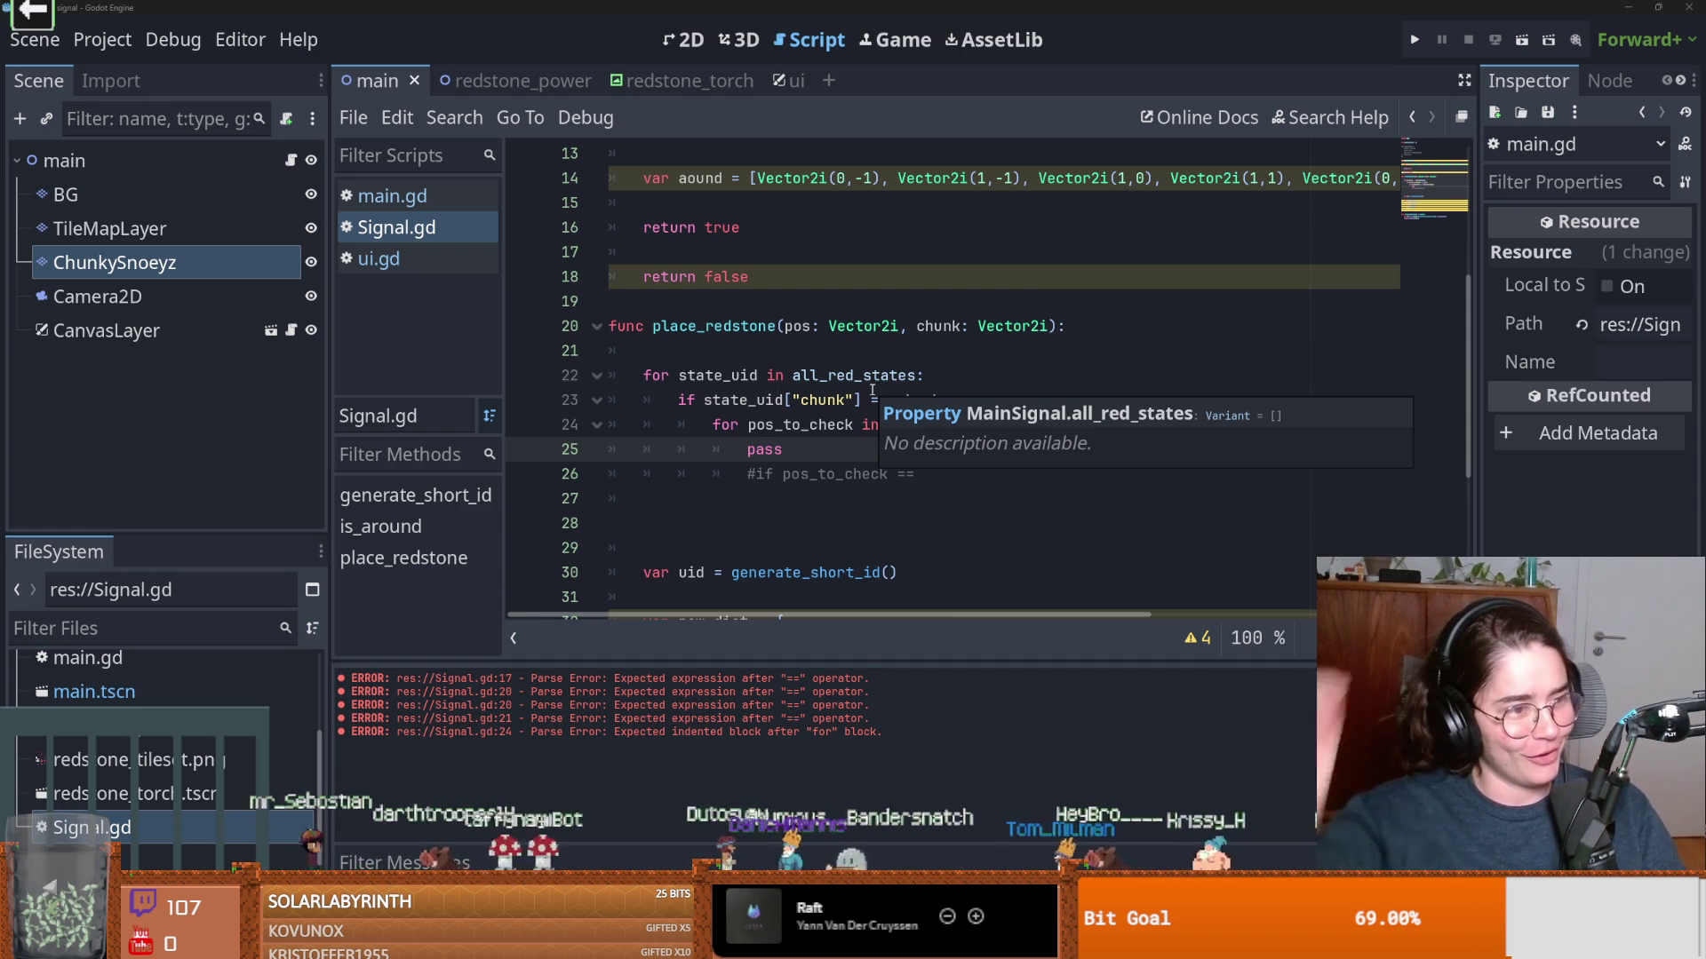
Delete the extra blank line directly above var uid in place_redstone
{"action": "left_click", "coordinate": [1071, 391]}
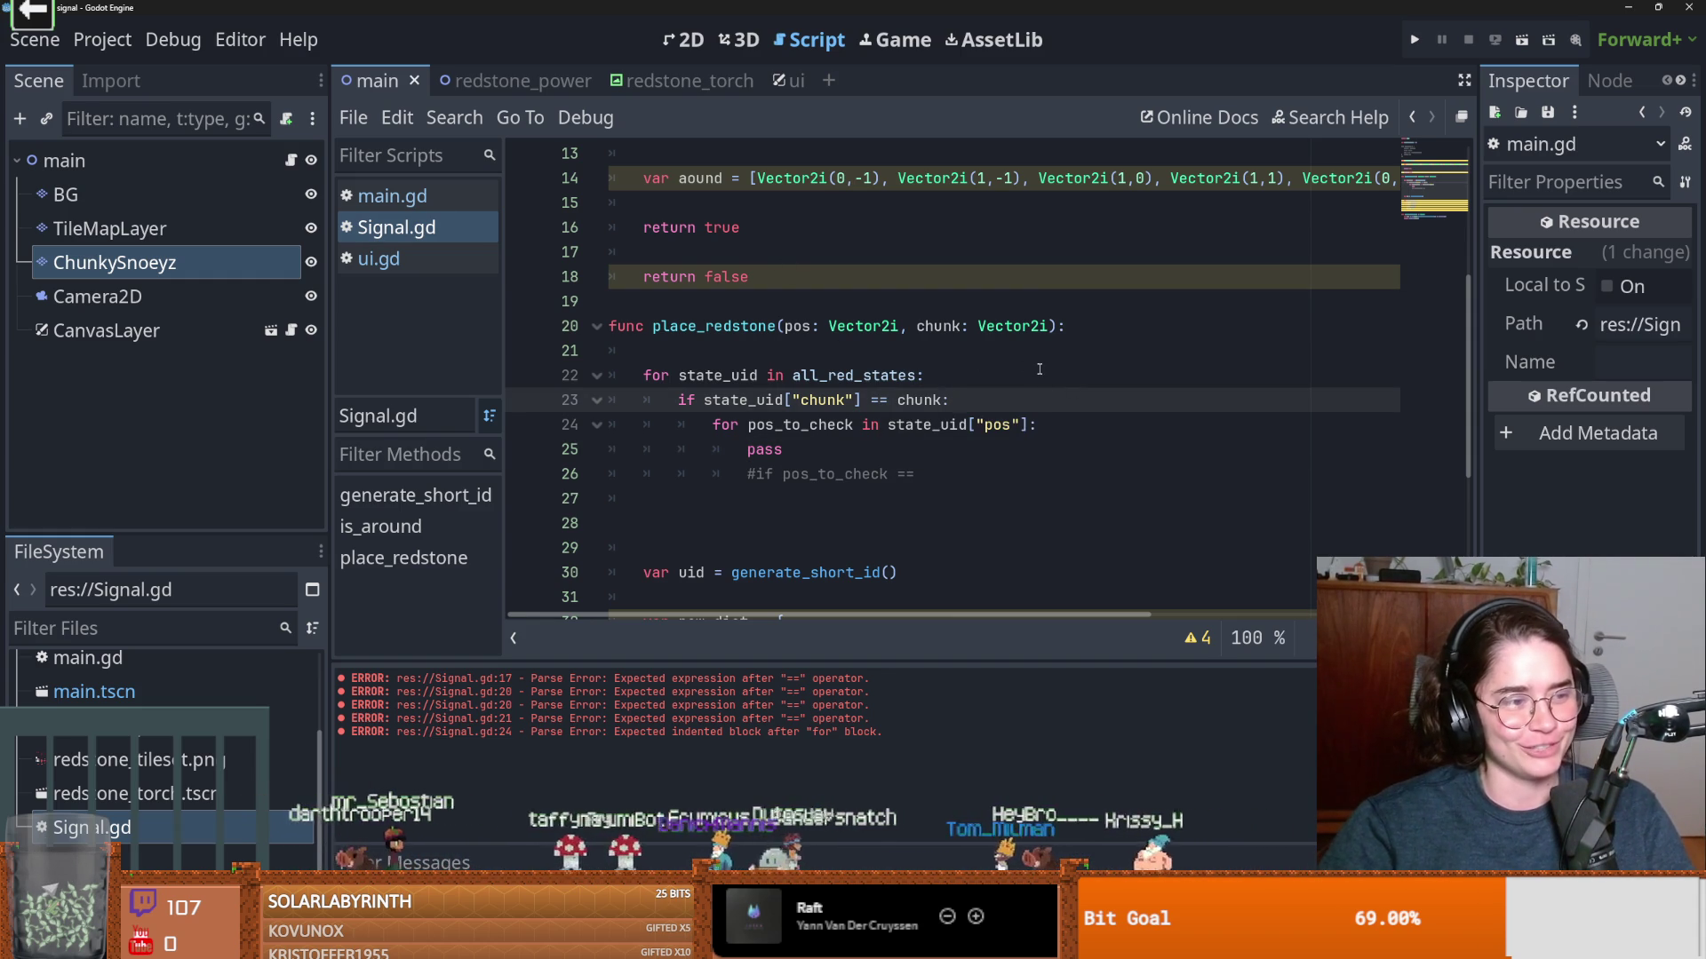
{"action": "scroll", "coordinate": [751, 426], "scroll_direction": "up", "scroll_amount": 1}
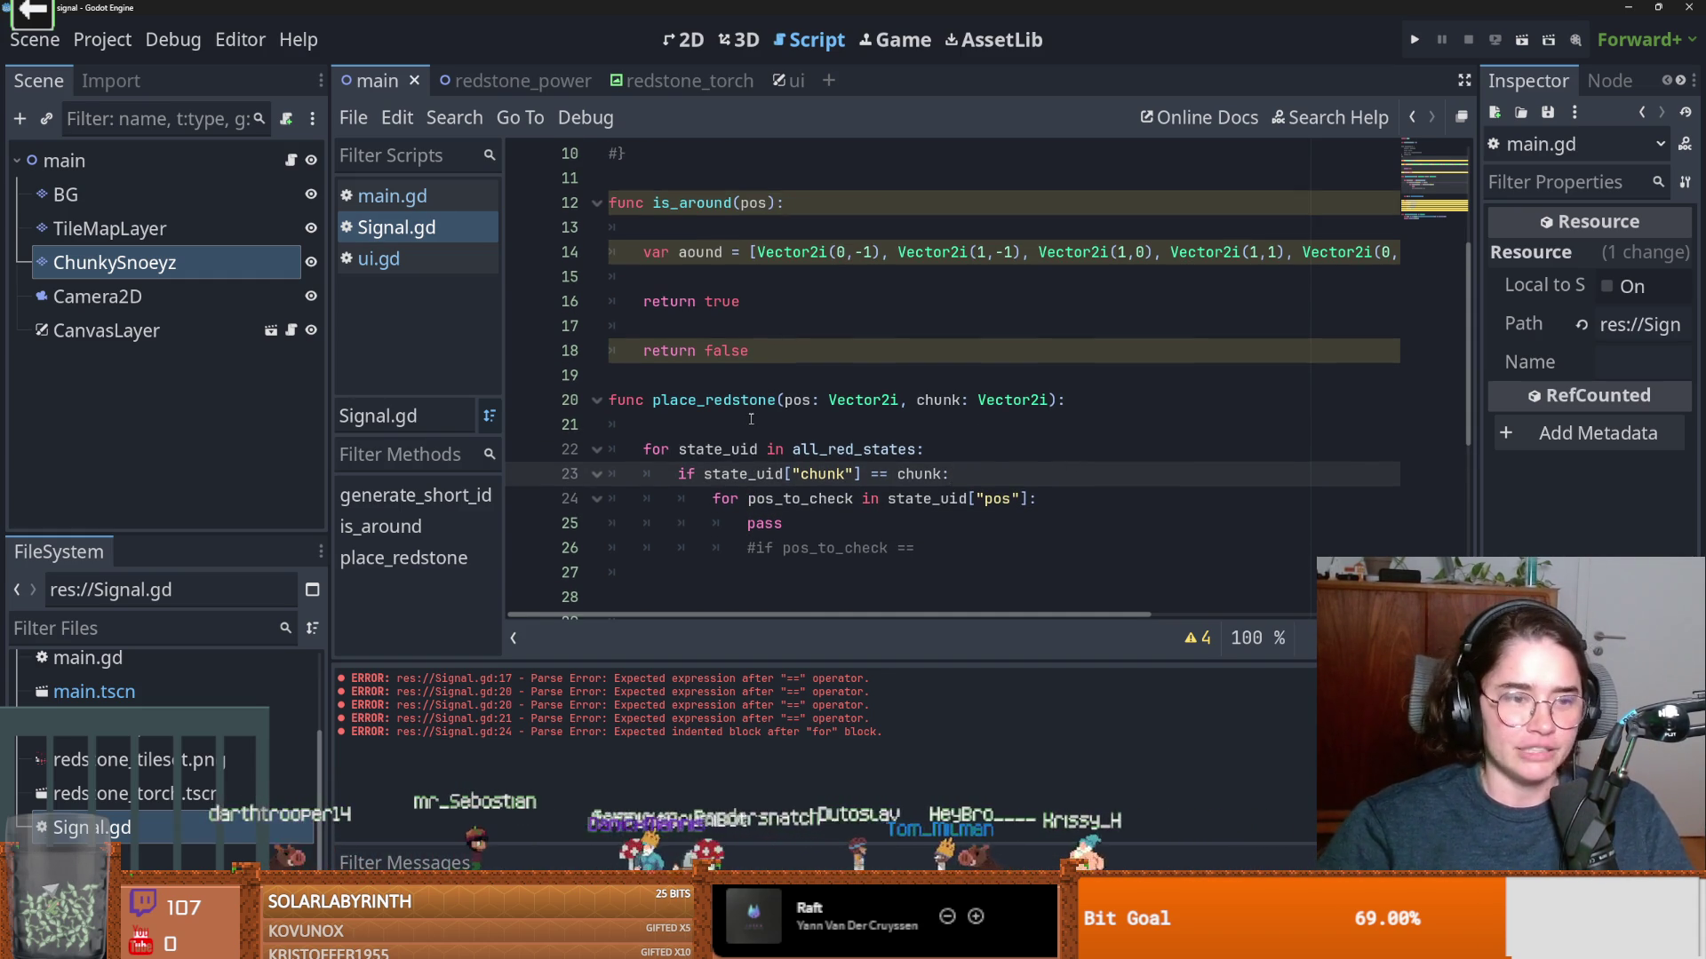
{"action": "left_click", "coordinate": [752, 426]}
{"action": "scroll", "coordinate": [804, 431], "scroll_direction": "up", "scroll_amount": 1}
{"action": "scroll", "coordinate": [810, 432], "scroll_direction": "down", "scroll_amount": 1}
{"action": "scroll", "coordinate": [809, 432], "scroll_direction": "down", "scroll_amount": 5}
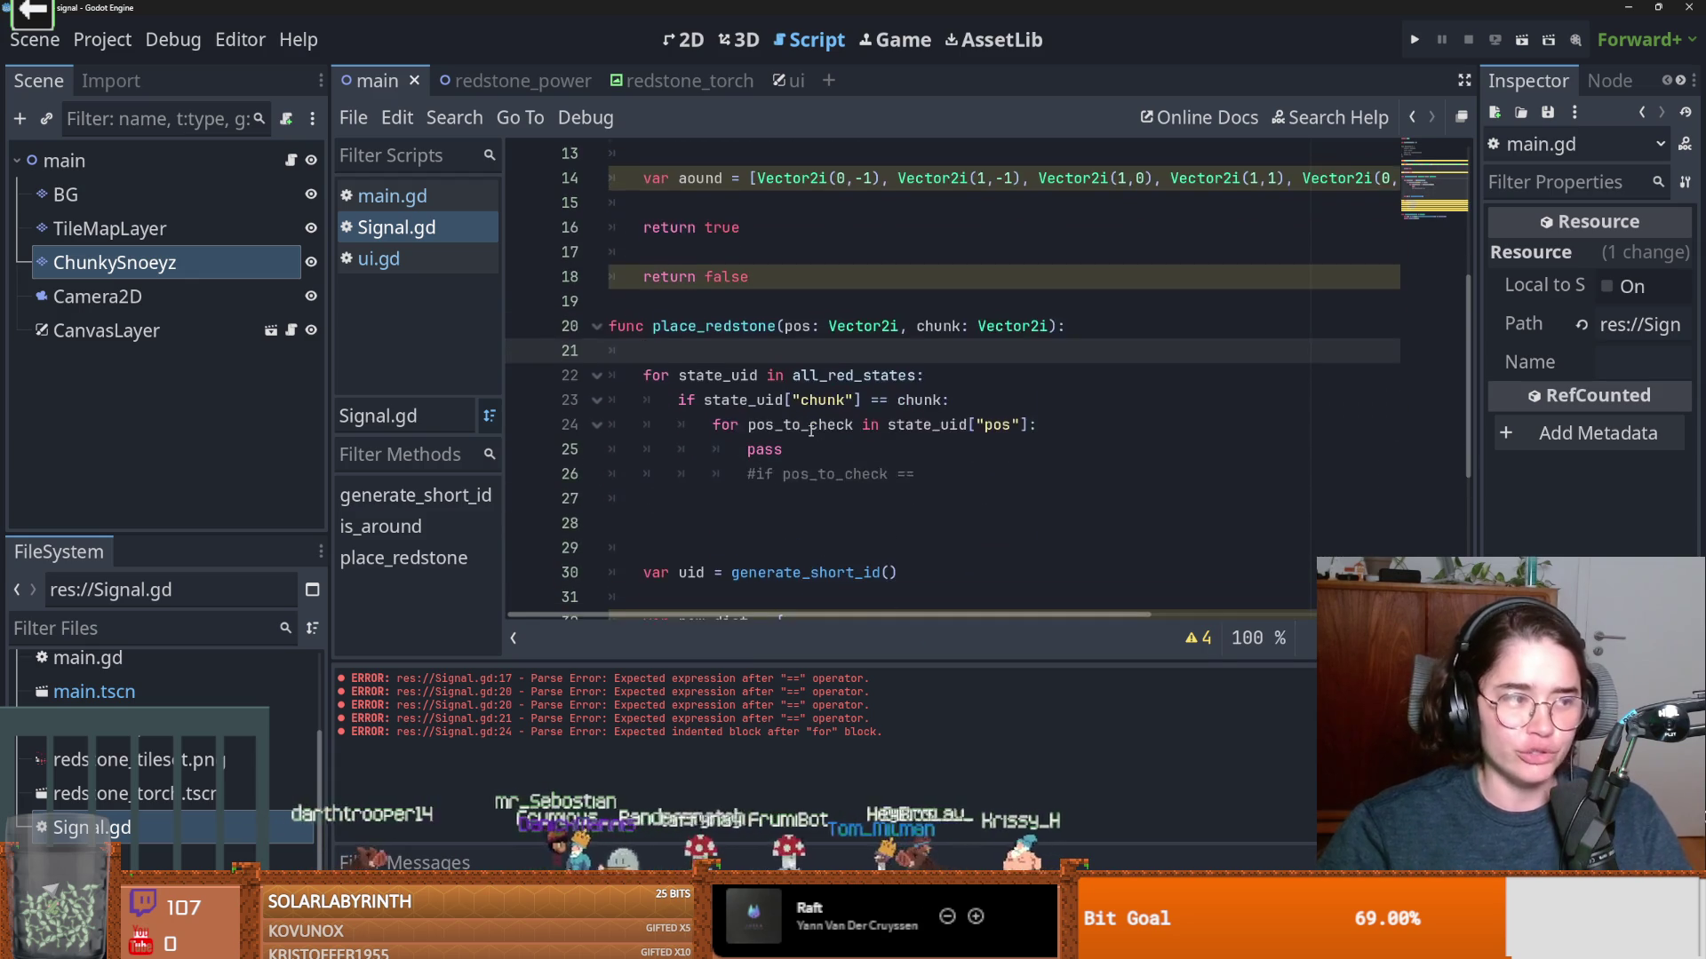
{"action": "scroll", "coordinate": [811, 431], "scroll_direction": "up", "scroll_amount": 3}
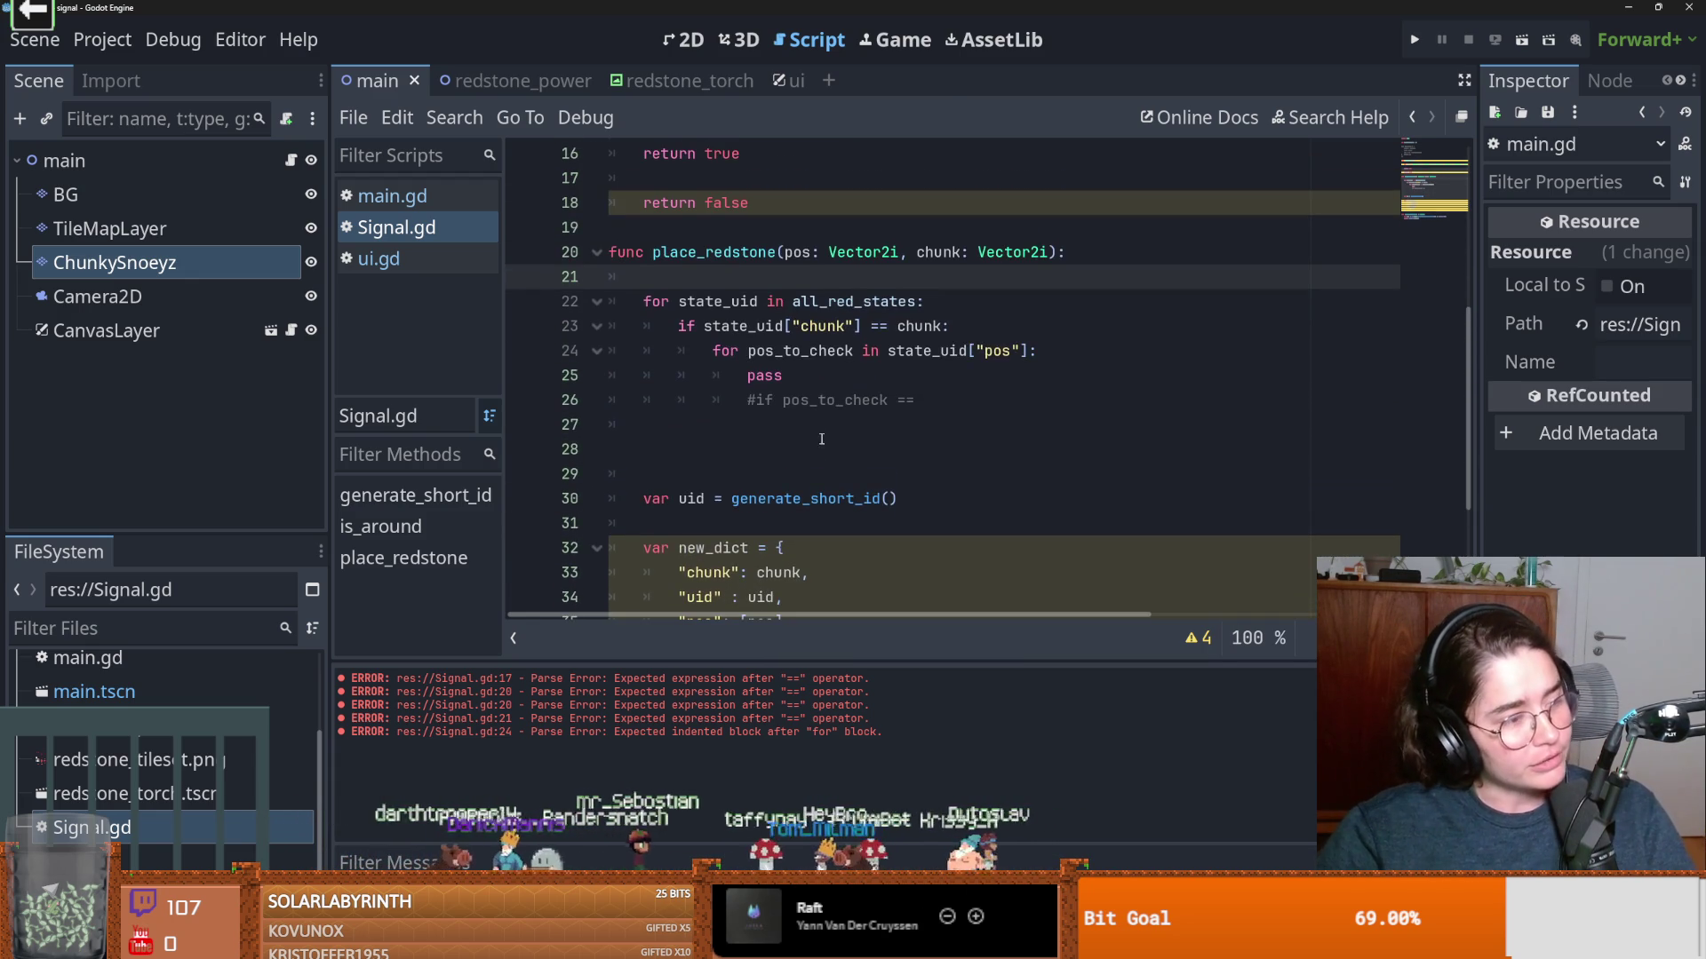
{"action": "scroll", "coordinate": [829, 459], "scroll_direction": "up", "scroll_amount": 3}
{"action": "scroll", "coordinate": [829, 459], "scroll_direction": "down", "scroll_amount": 4}
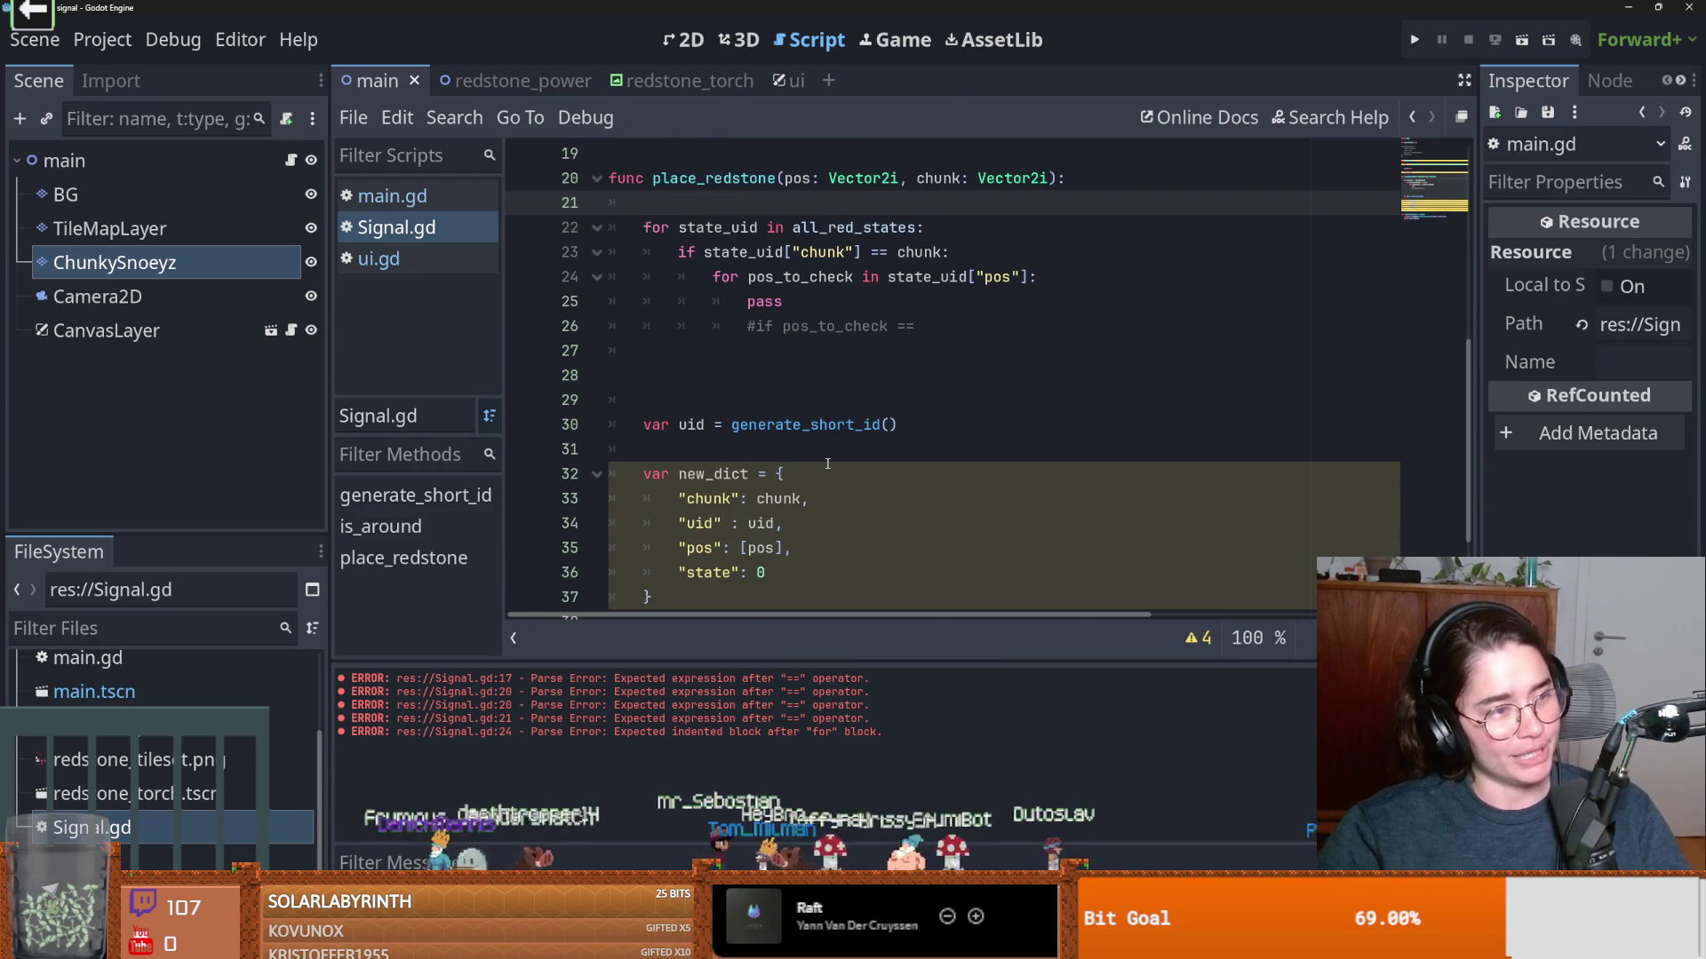
{"action": "scroll", "coordinate": [827, 464], "scroll_direction": "down", "scroll_amount": 1}
{"action": "scroll", "coordinate": [827, 464], "scroll_direction": "up", "scroll_amount": 1}
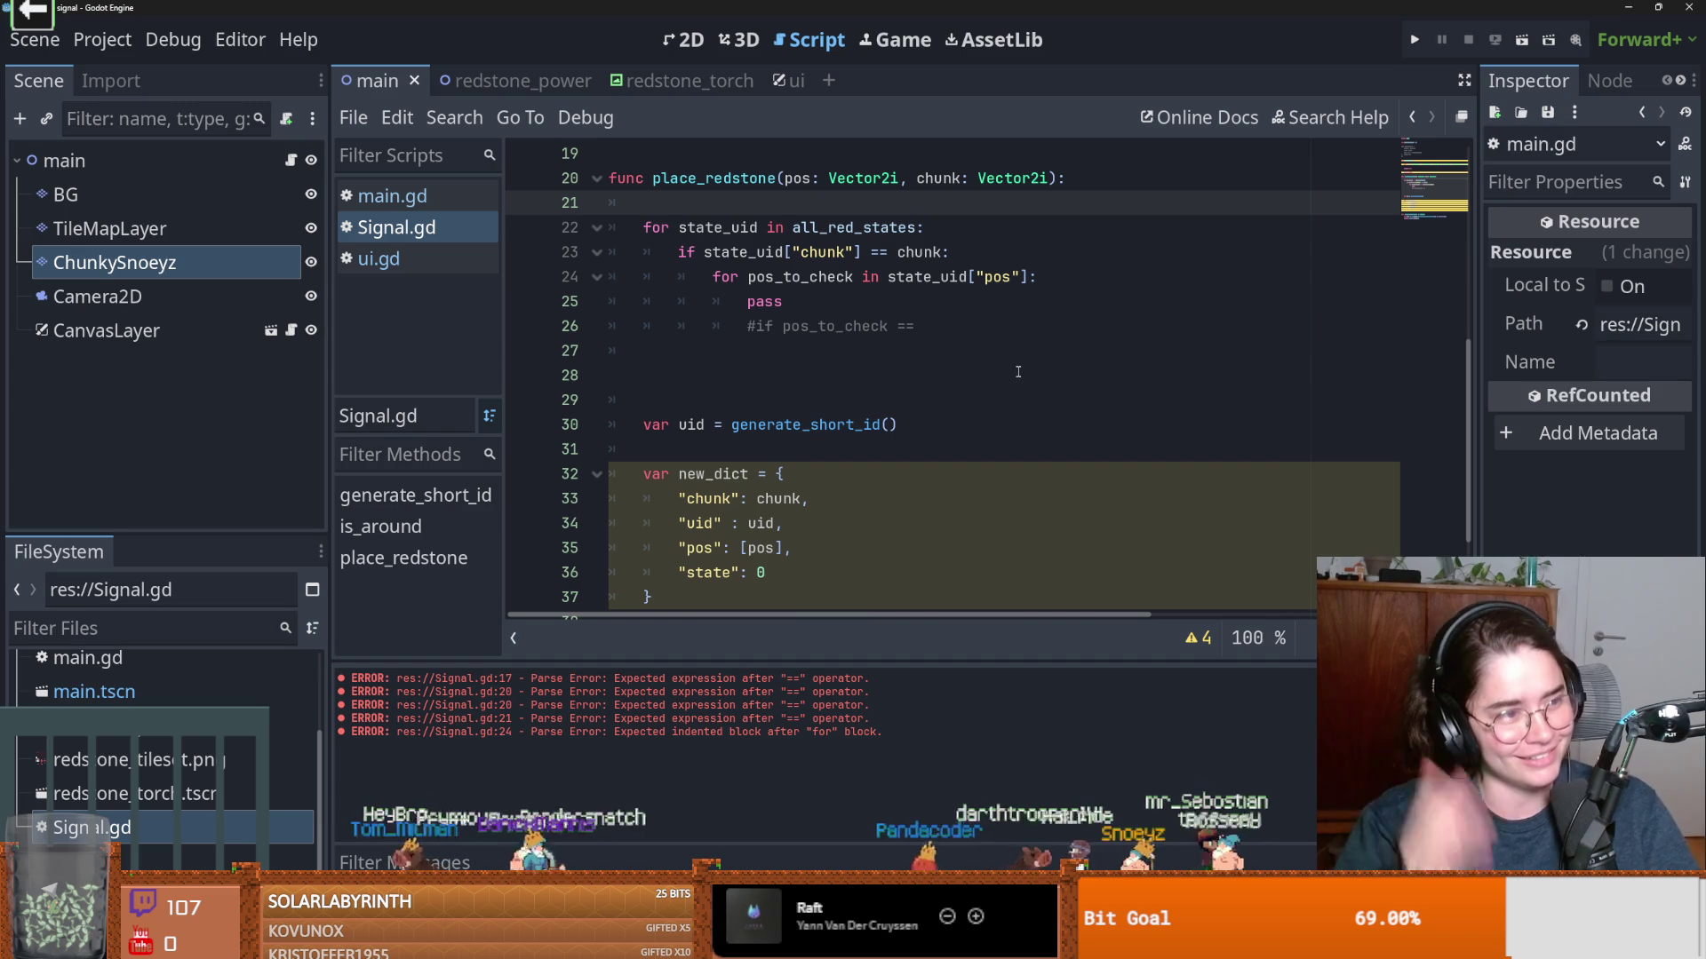
{"action": "left_click", "coordinate": [929, 425]}
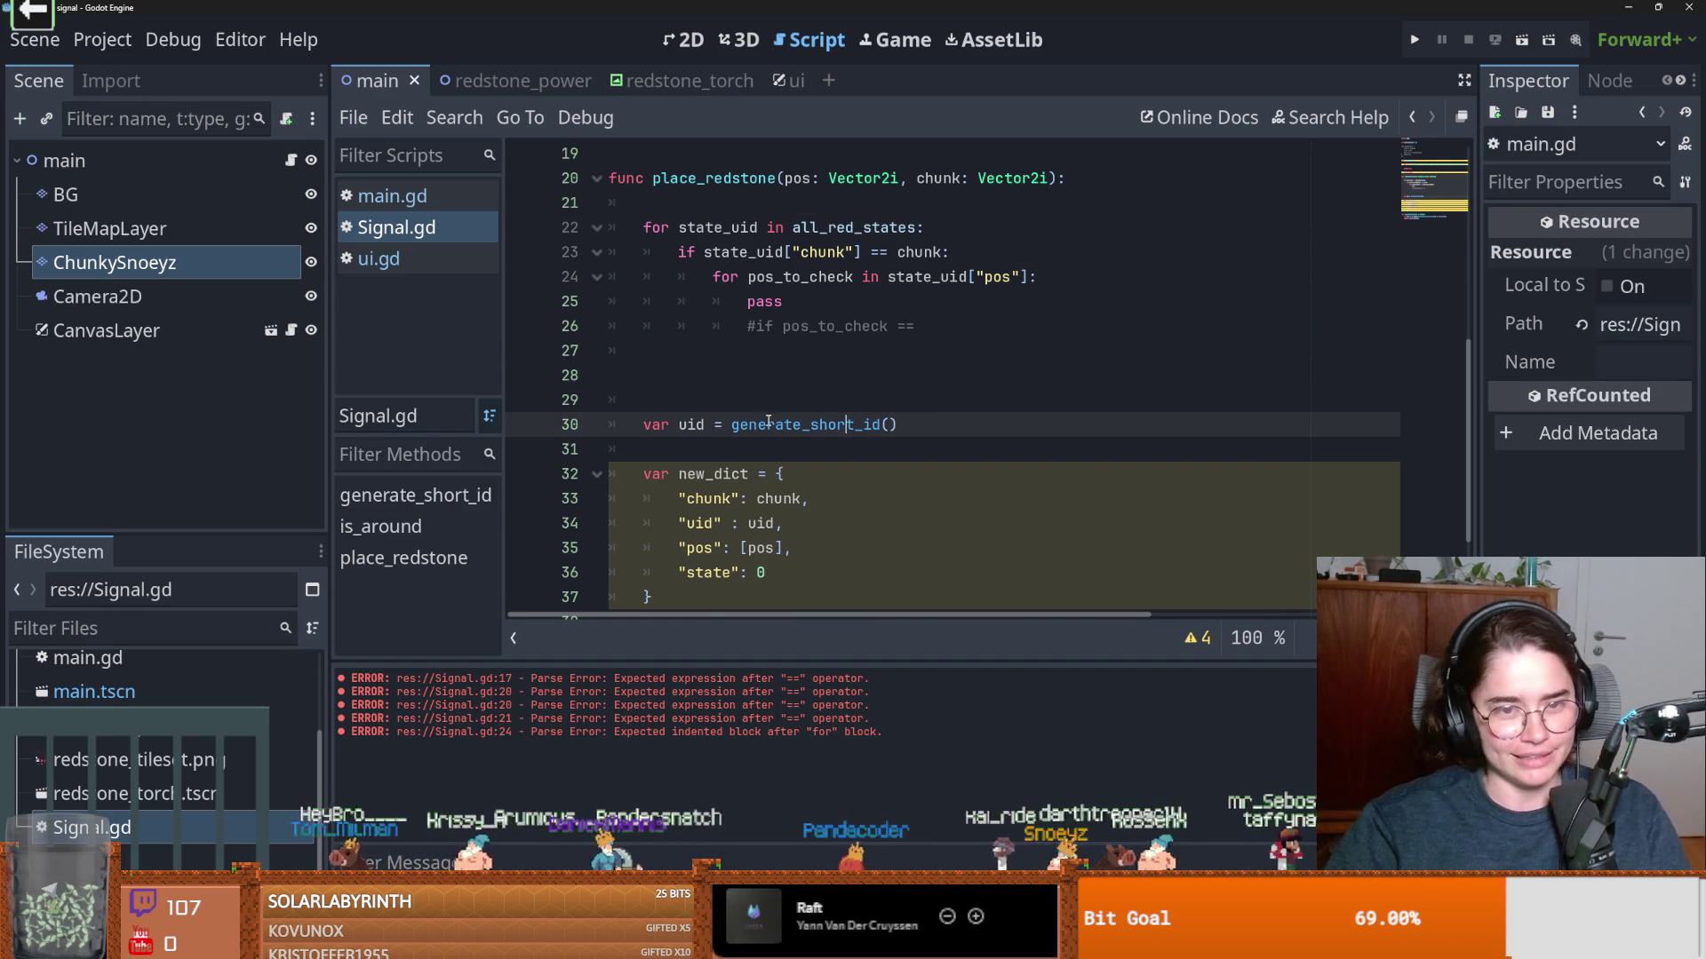
{"action": "key", "text": "Up"}
{"action": "key", "text": "BackSpace"}
{"action": "key", "text": "BackSpace"}
{"action": "scroll", "coordinate": [1019, 477], "scroll_direction": "up", "scroll_amount": 3}
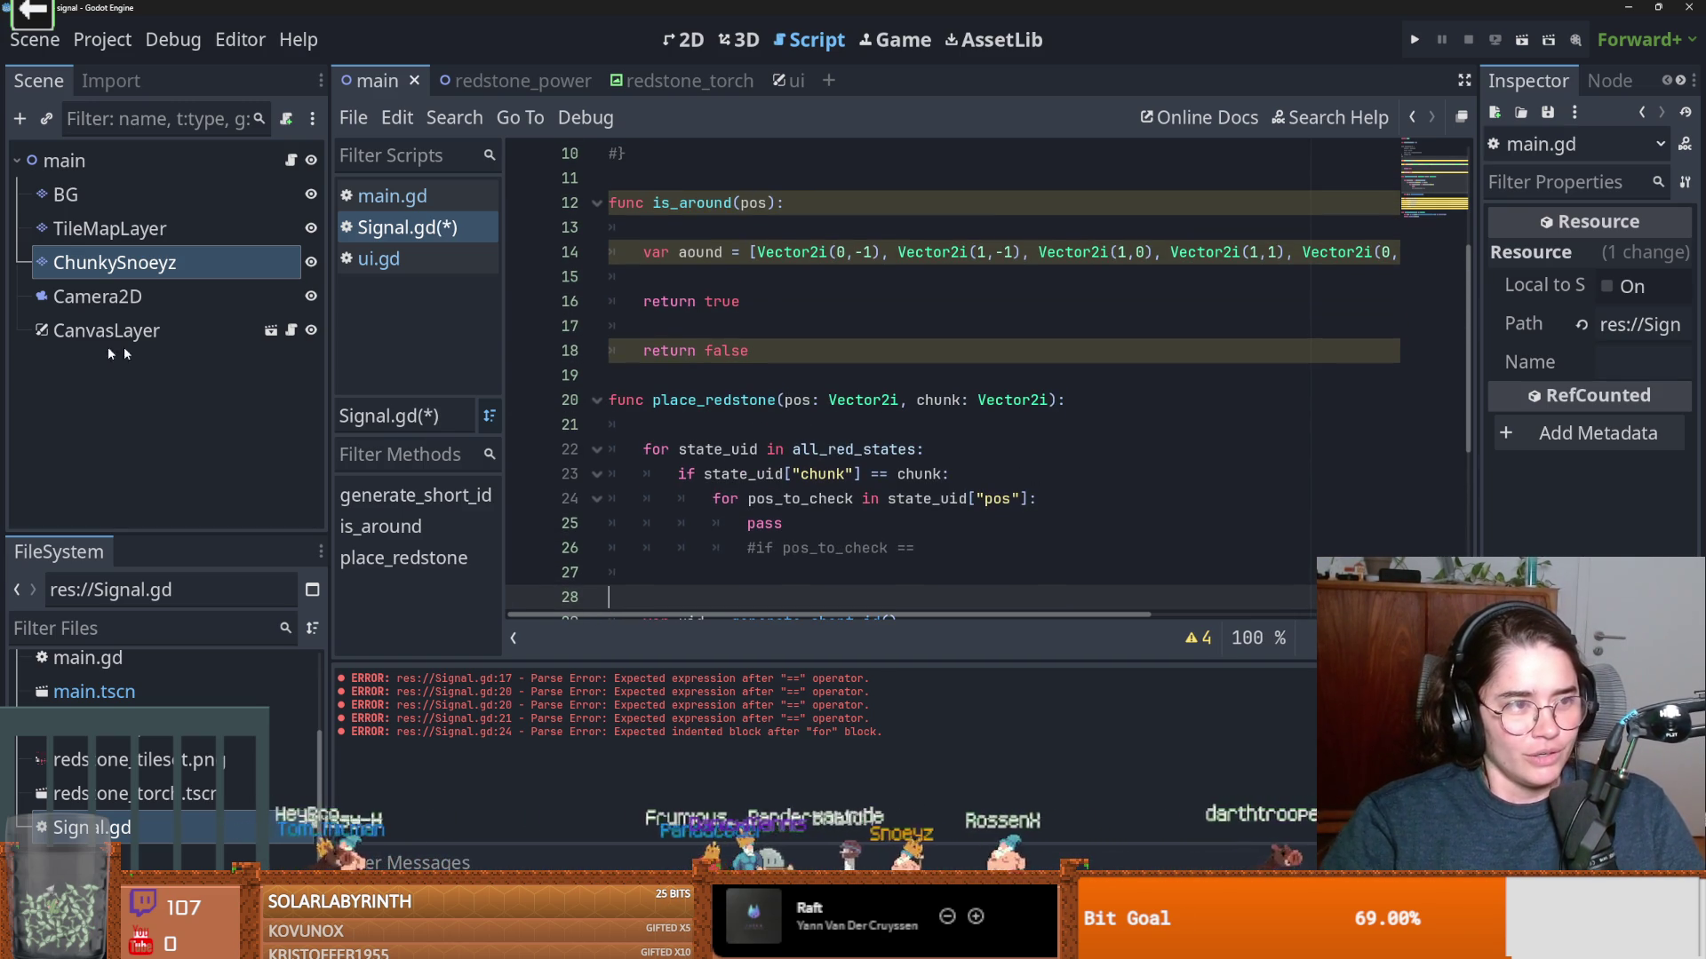
Delete another blank line before var uid, leaving one empty line after the commented check
{"action": "mouse_move", "coordinate": [1037, 407]}
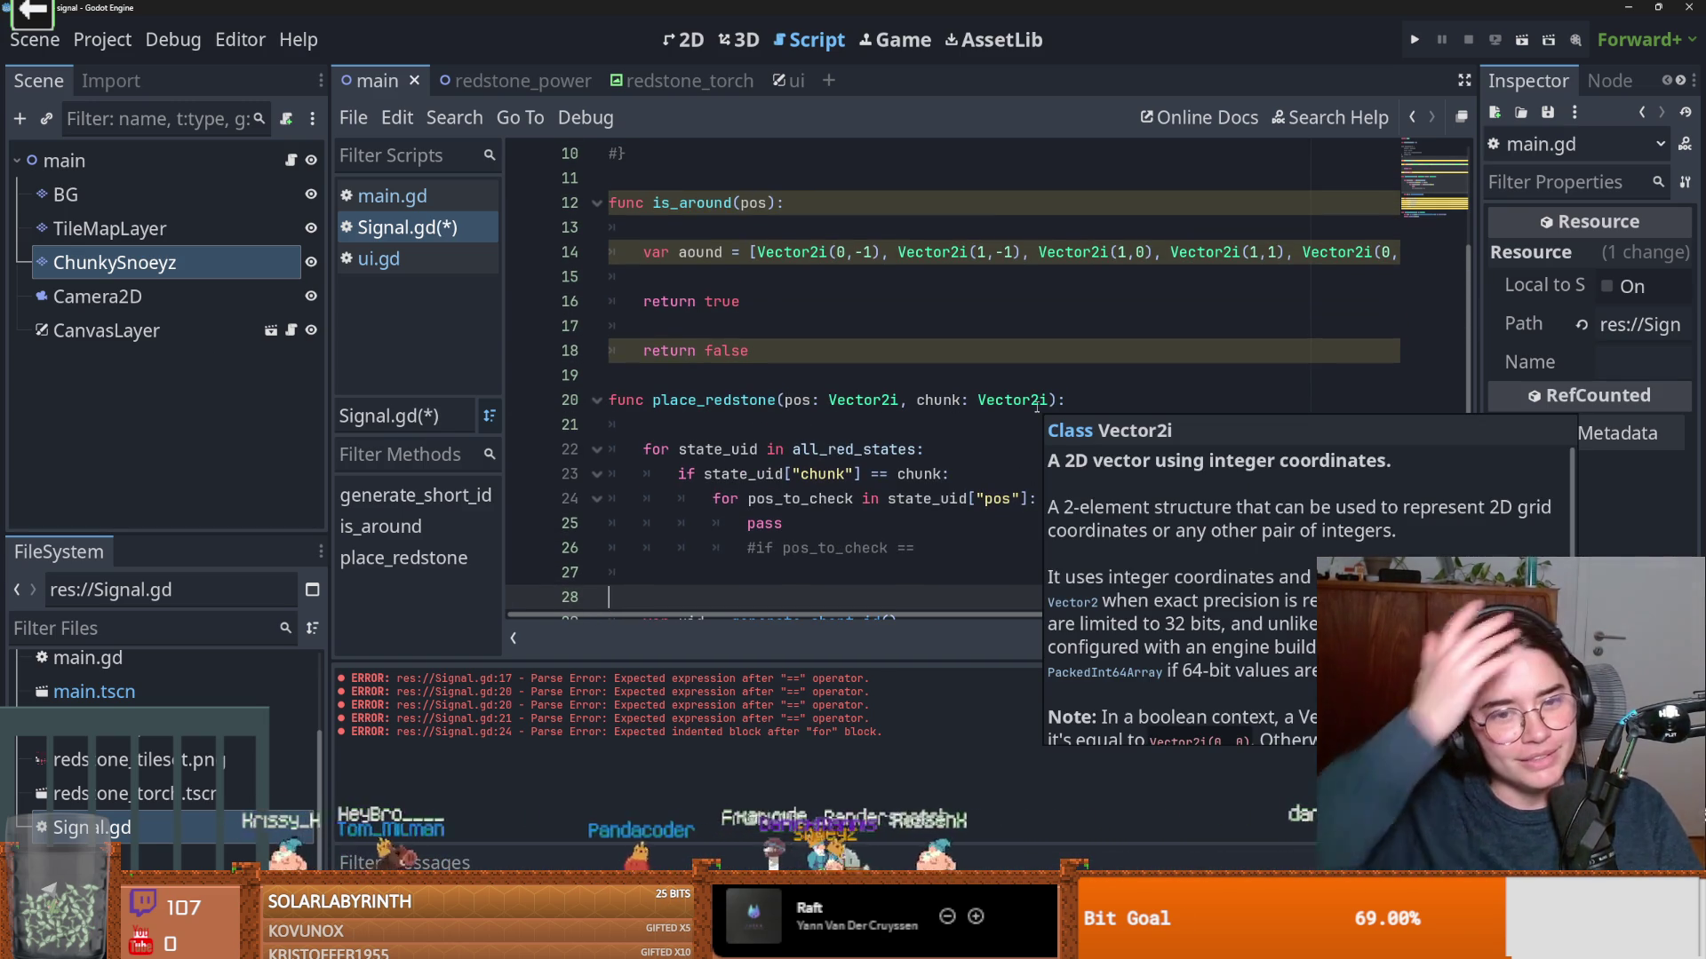
{"action": "left_click", "coordinate": [810, 416]}
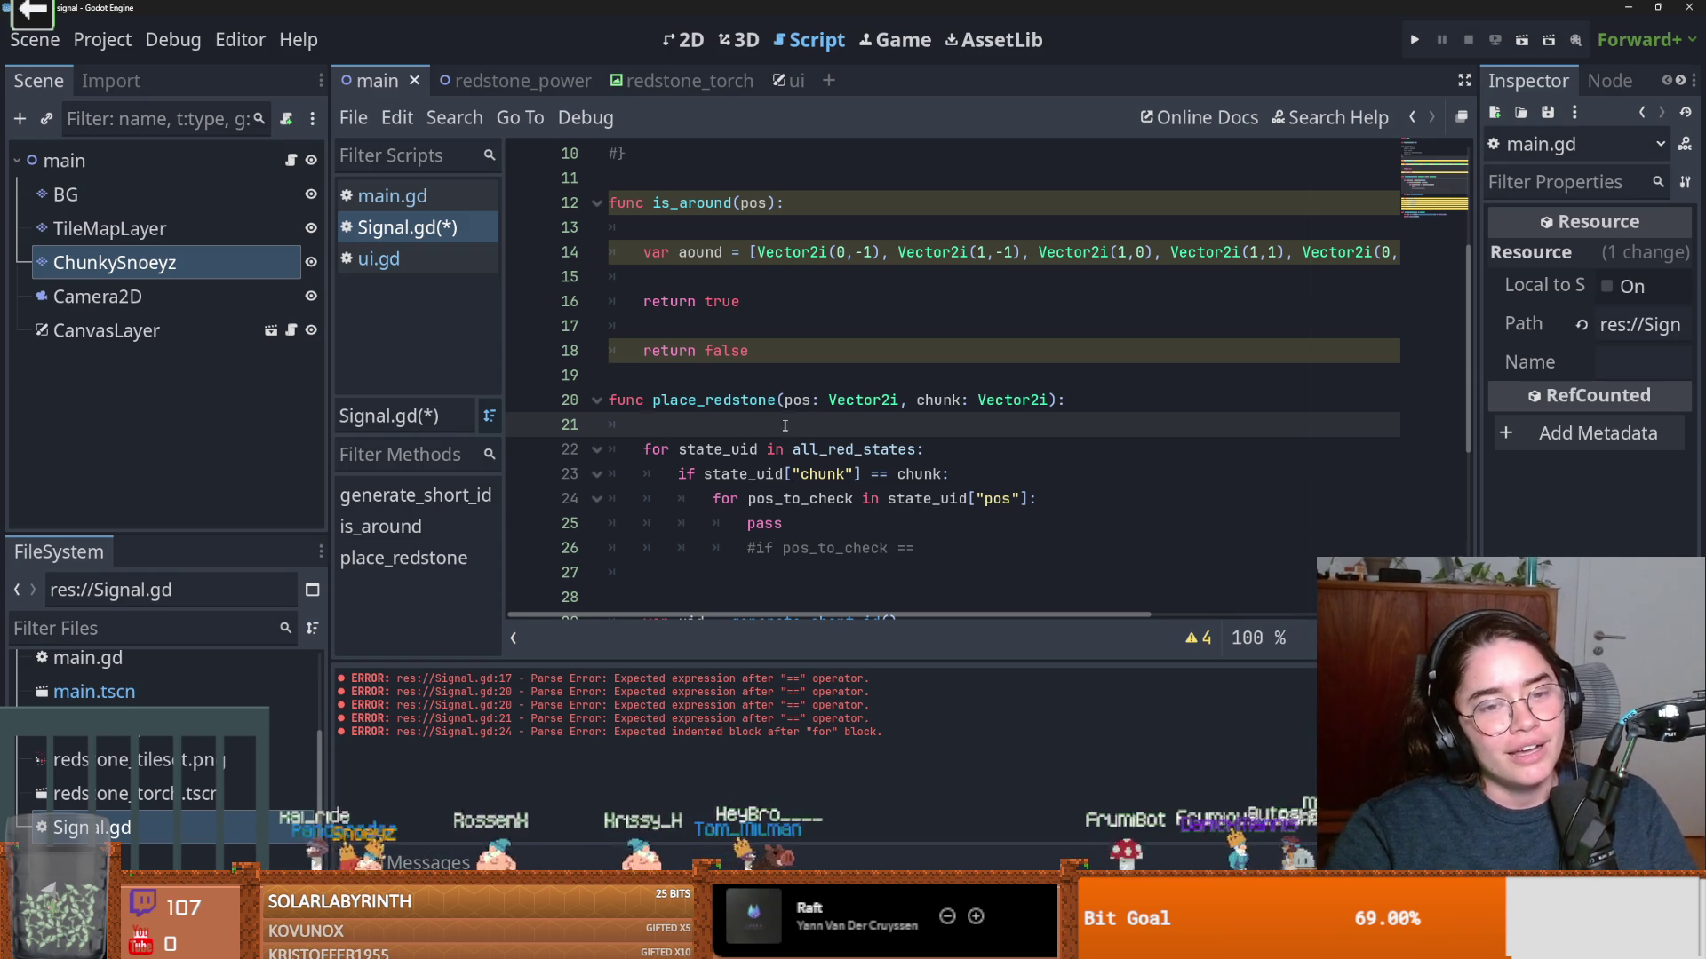
{"action": "scroll", "coordinate": [856, 479], "scroll_direction": "down", "scroll_amount": 3}
{"action": "scroll", "coordinate": [889, 477], "scroll_direction": "up", "scroll_amount": 2}
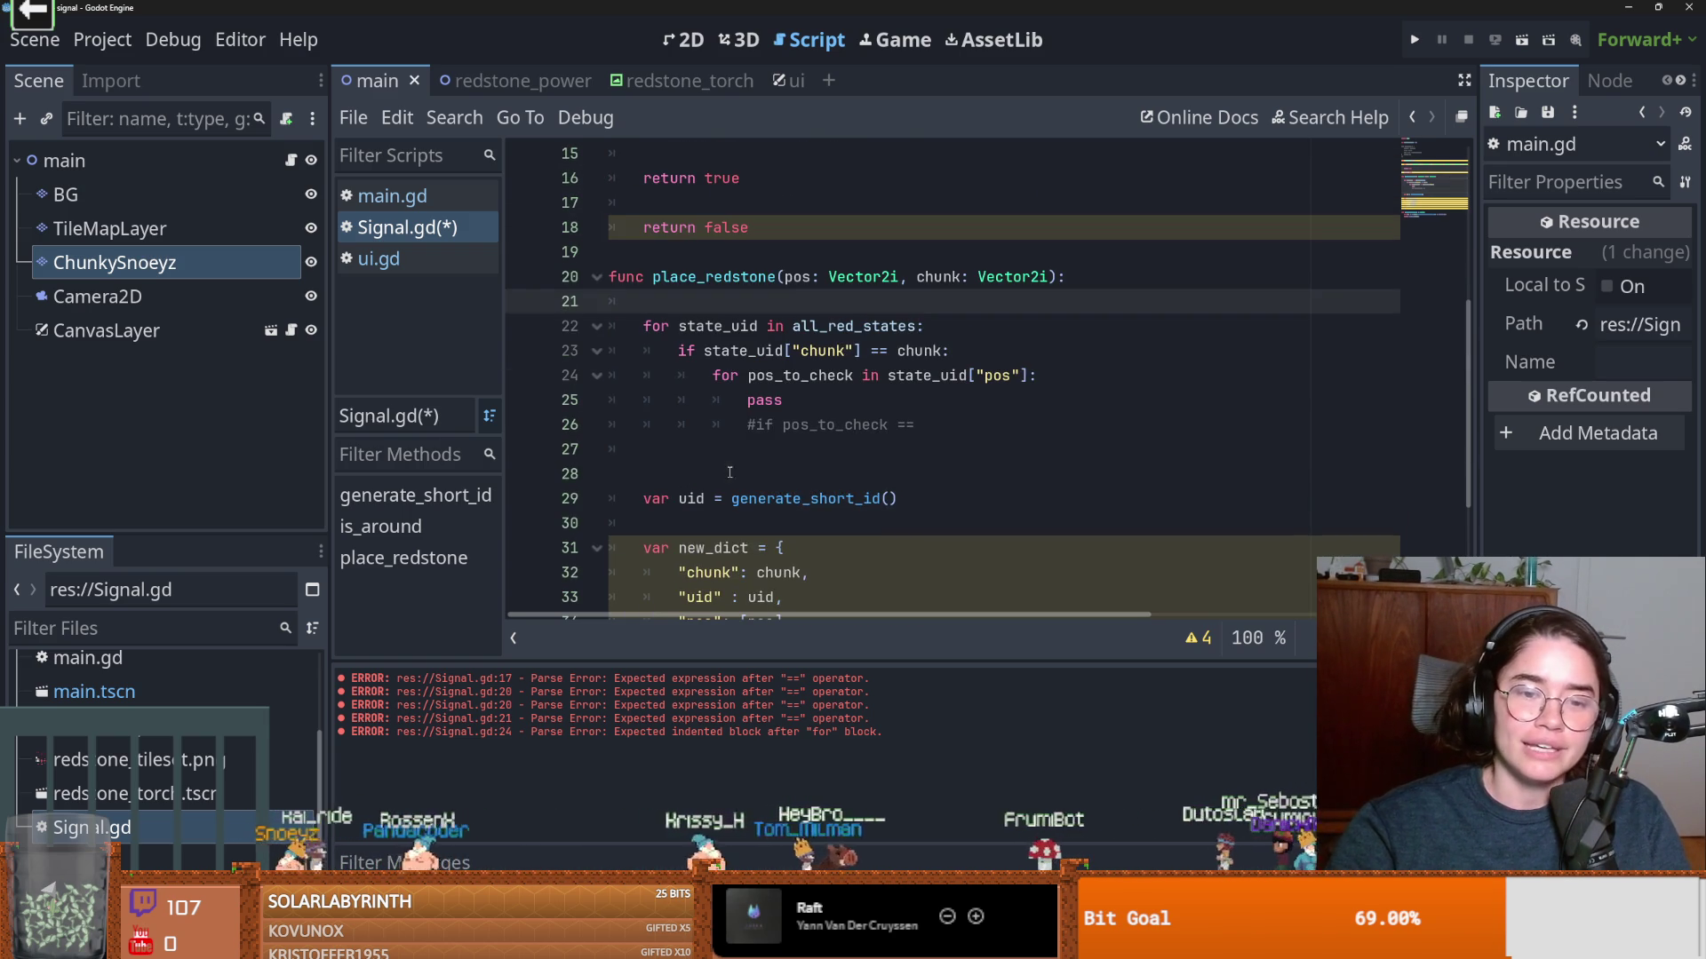
{"action": "left_click", "coordinate": [901, 476]}
{"action": "key", "text": "BackSpace"}
Move the caret to the end of pass, then onto the commented if-check line
{"action": "left_click", "coordinate": [840, 408]}
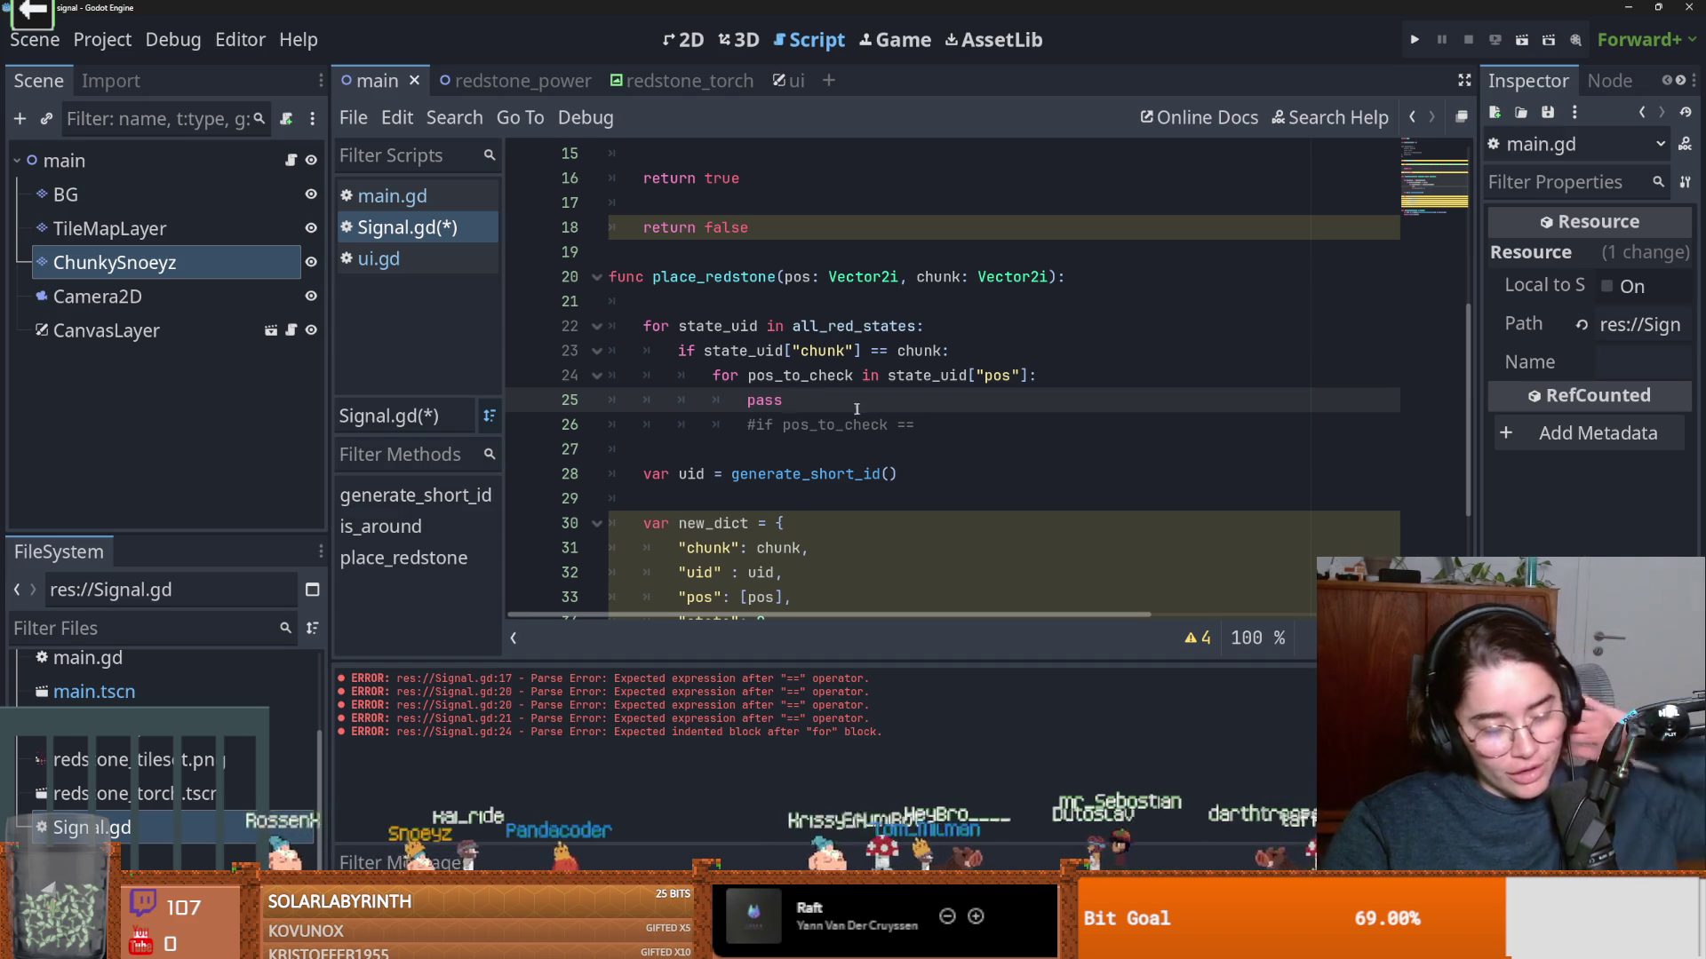
{"action": "left_click", "coordinate": [868, 453]}
{"action": "key", "text": "Up"}
{"action": "key", "text": "Up"}
{"action": "key", "text": "End"}
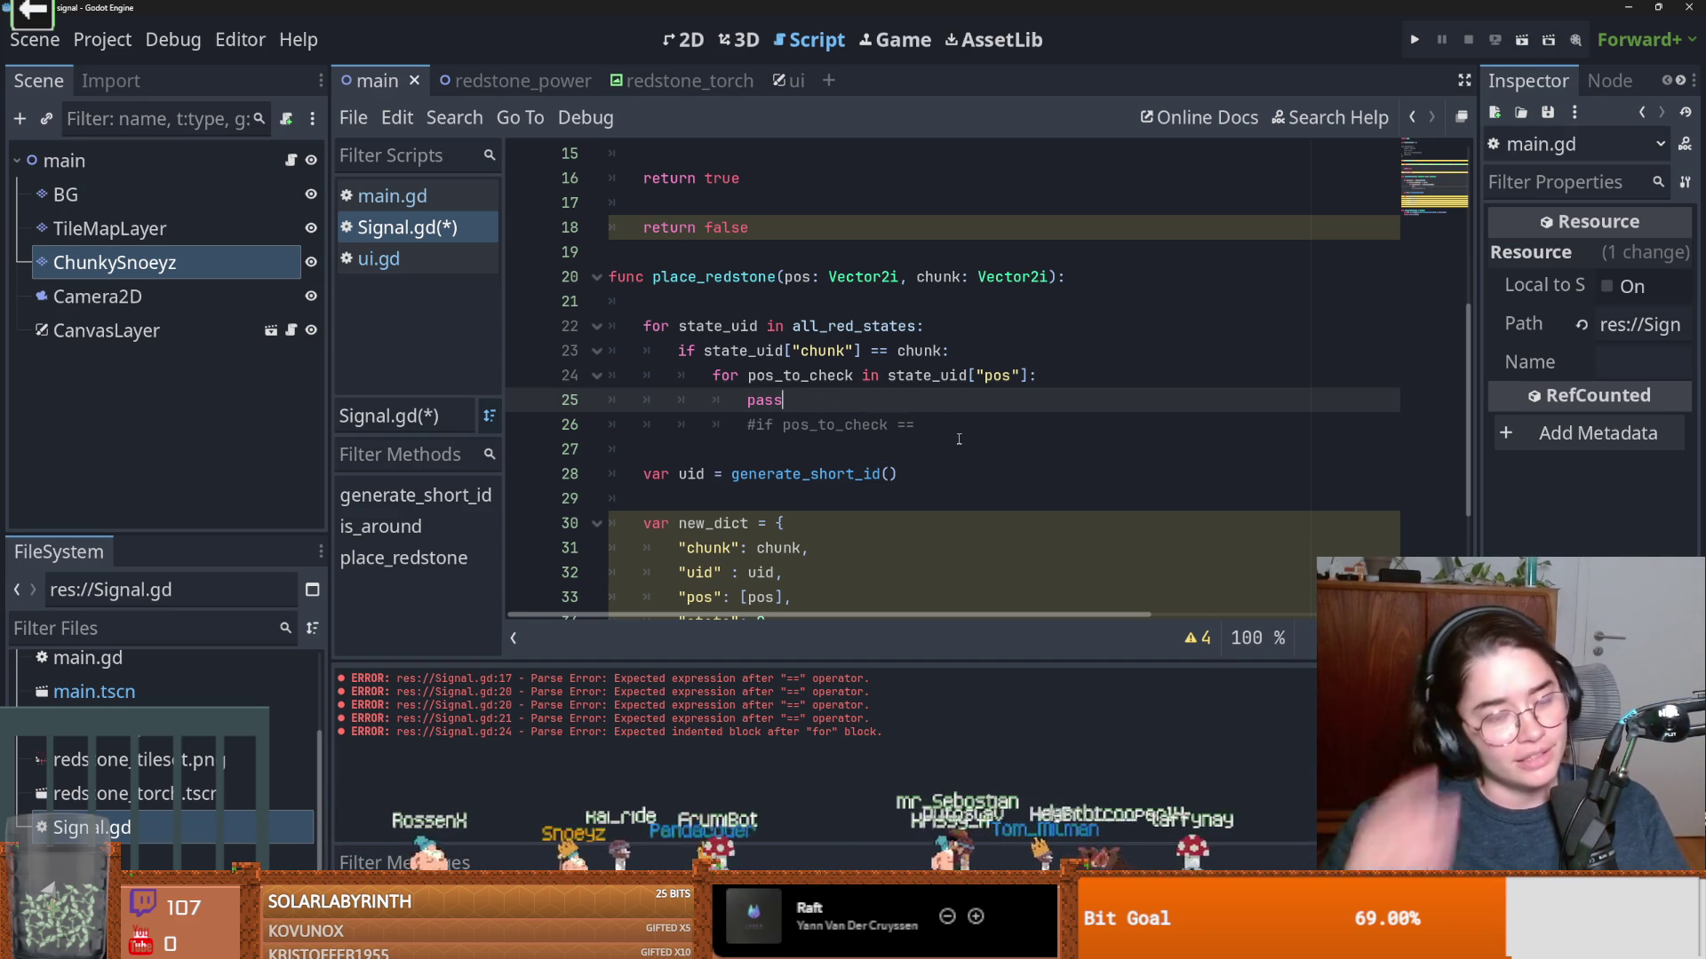
{"action": "scroll", "coordinate": [893, 480], "scroll_direction": "up", "scroll_amount": 2}
{"action": "scroll", "coordinate": [894, 479], "scroll_direction": "down", "scroll_amount": 2}
{"action": "key", "text": "Down"}
{"action": "key", "text": "Home"}
{"action": "key", "text": "Right"}
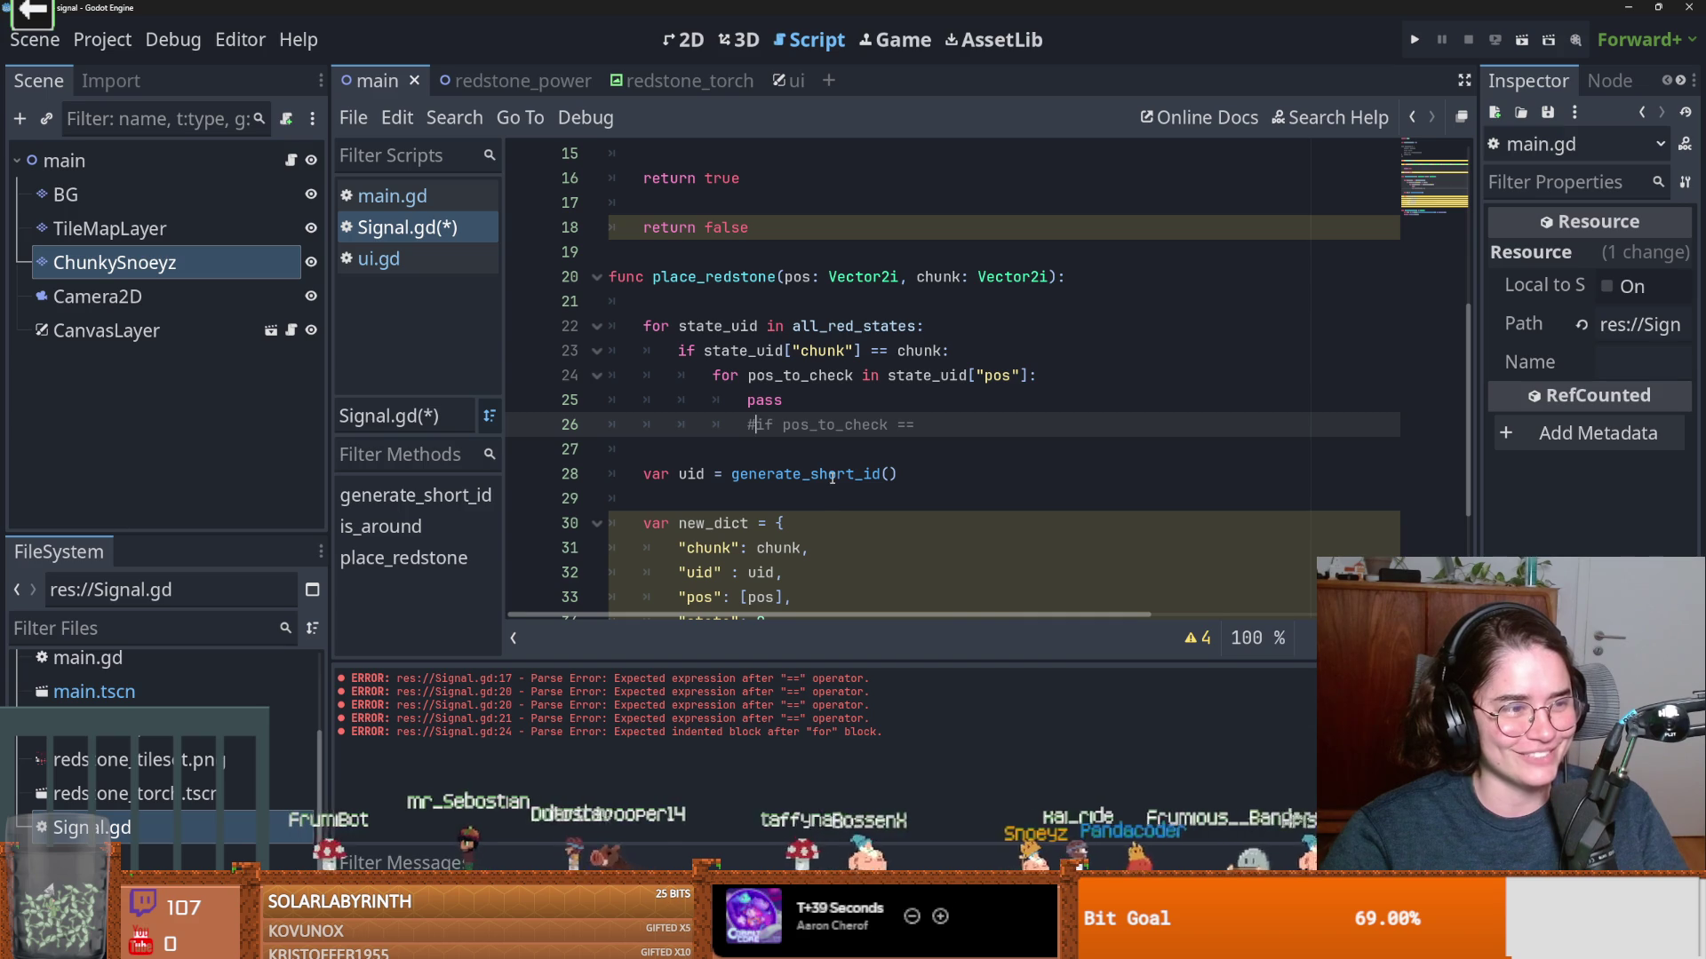
{"action": "mouse_move", "coordinate": [845, 478]}
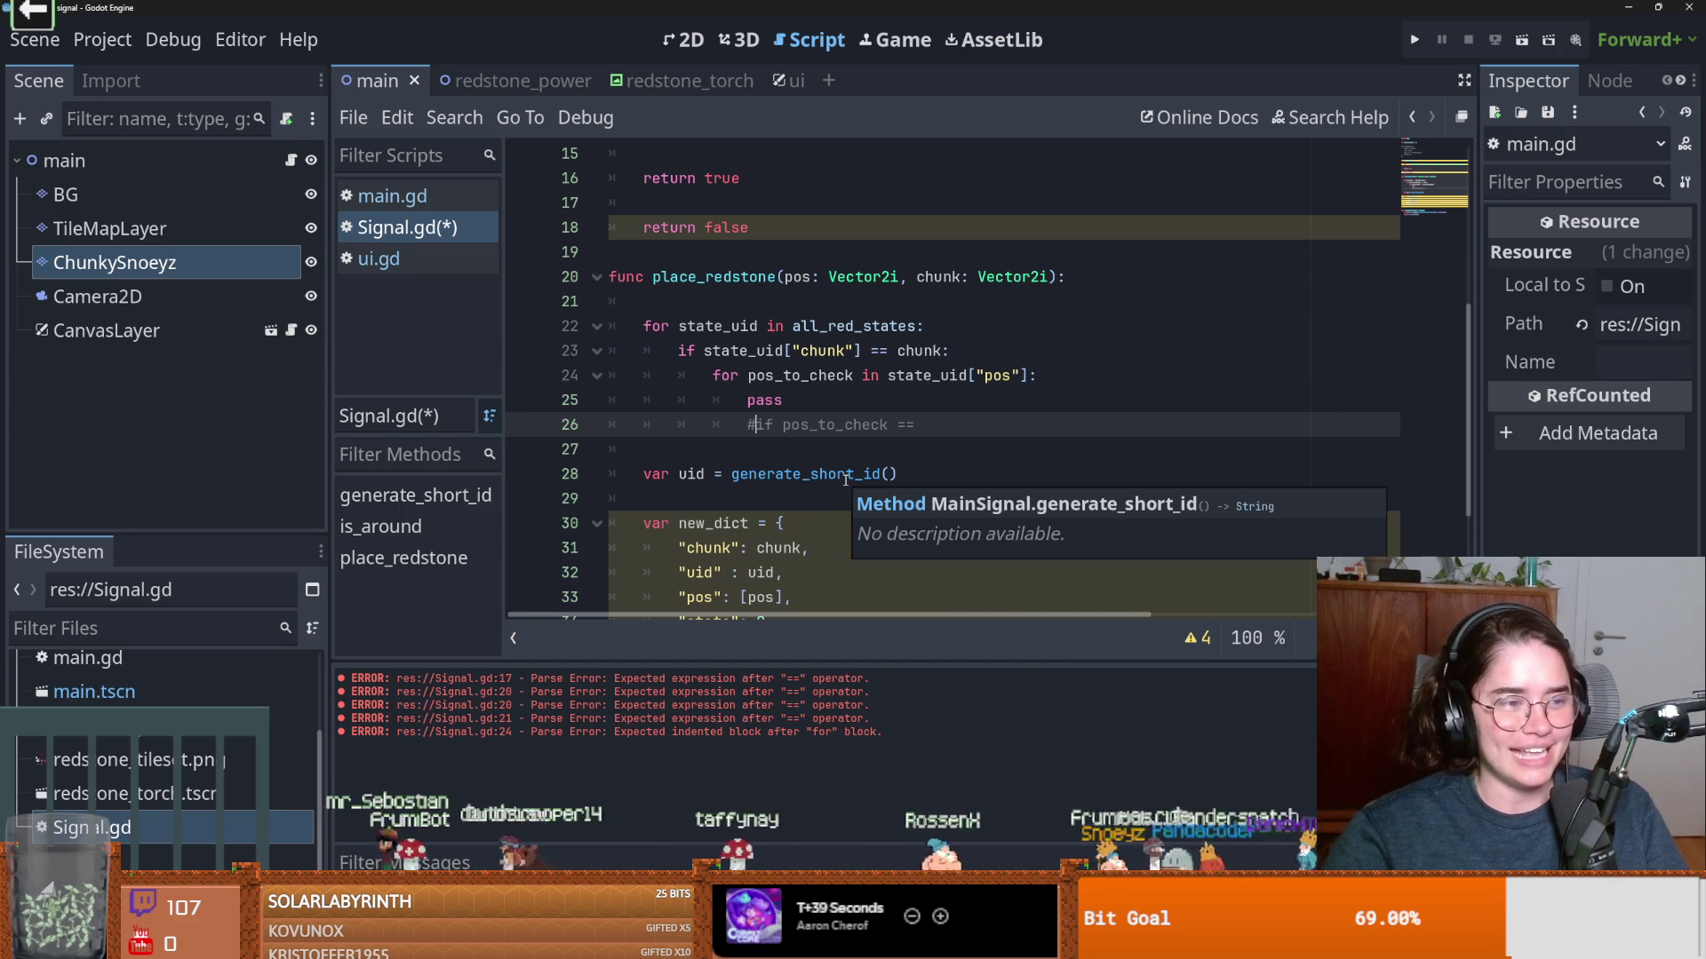
{"action": "scroll", "coordinate": [839, 476], "scroll_direction": "down", "scroll_amount": 3}
{"action": "scroll", "coordinate": [831, 473], "scroll_direction": "up", "scroll_amount": 3}
{"action": "left_click", "coordinate": [824, 471]}
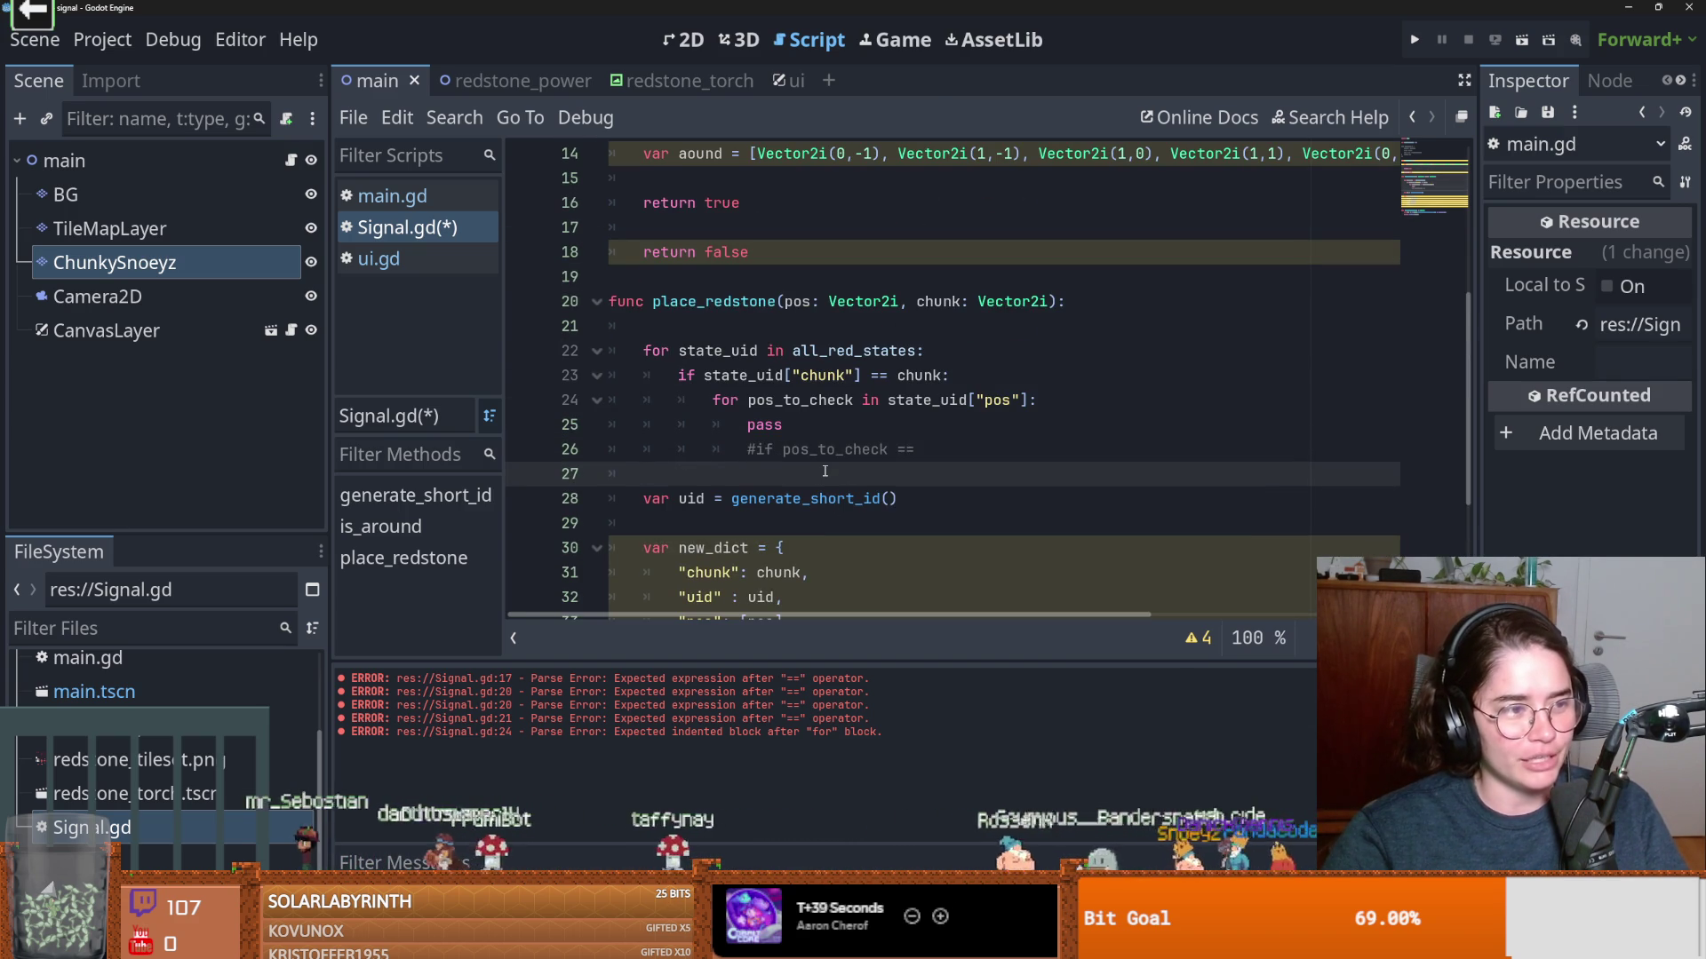
{"action": "scroll", "coordinate": [879, 445], "scroll_direction": "down", "scroll_amount": 1}
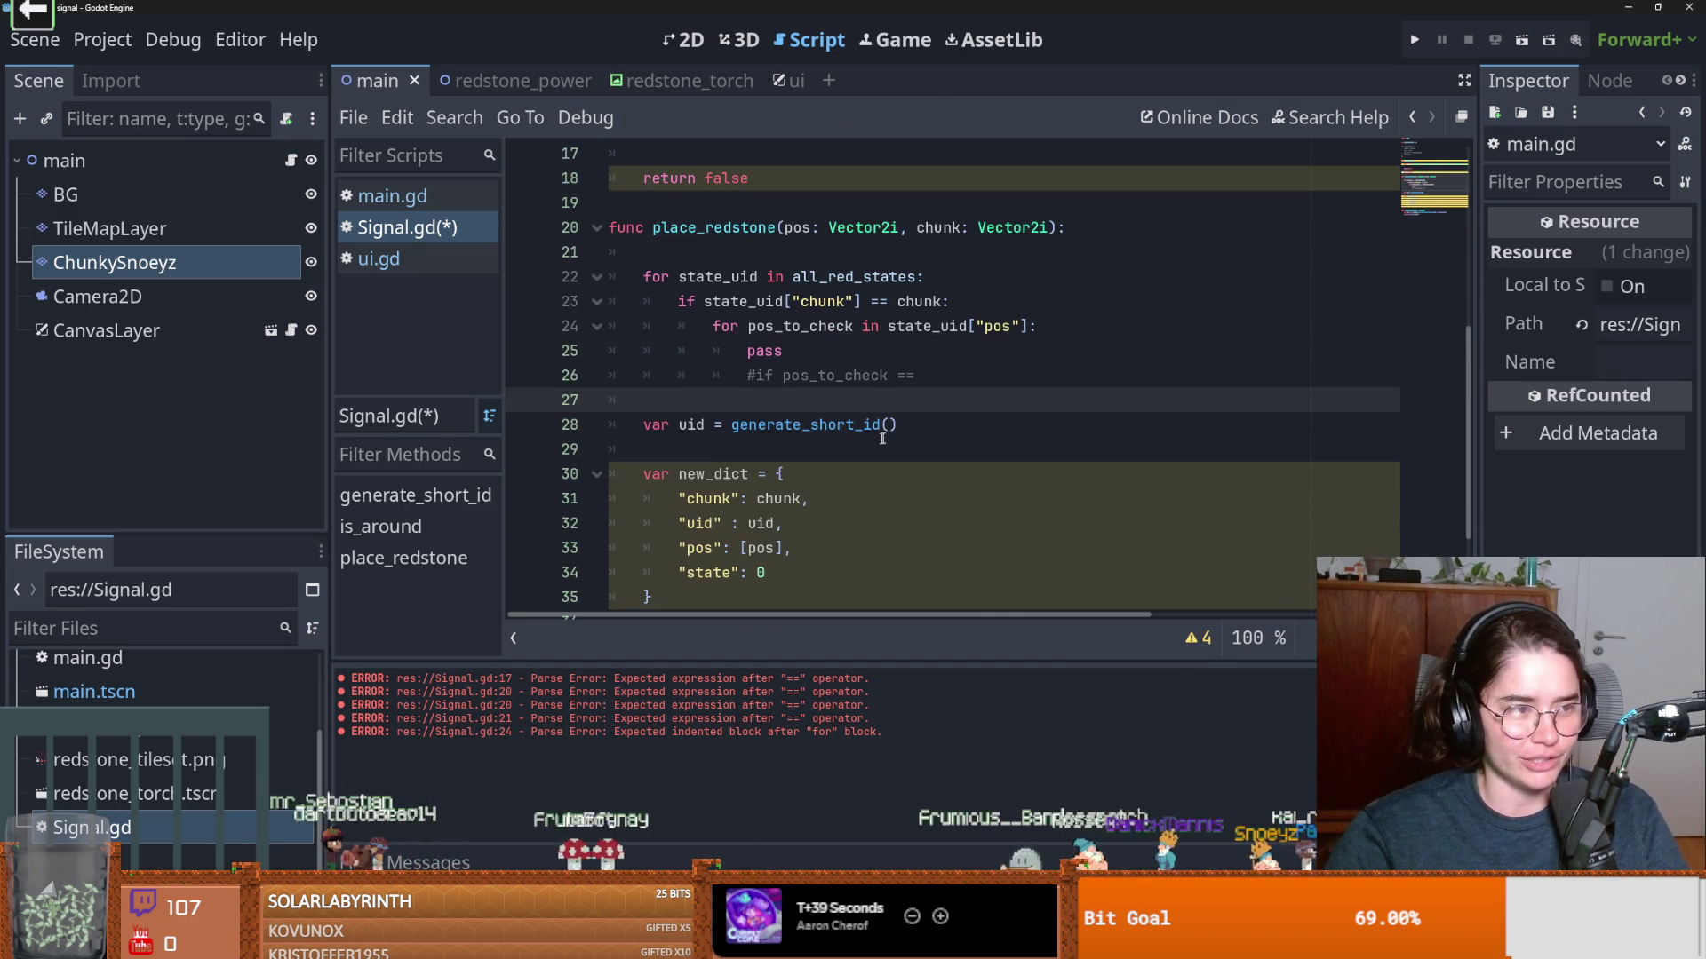
{"action": "scroll", "coordinate": [800, 444], "scroll_direction": "down", "scroll_amount": 2}
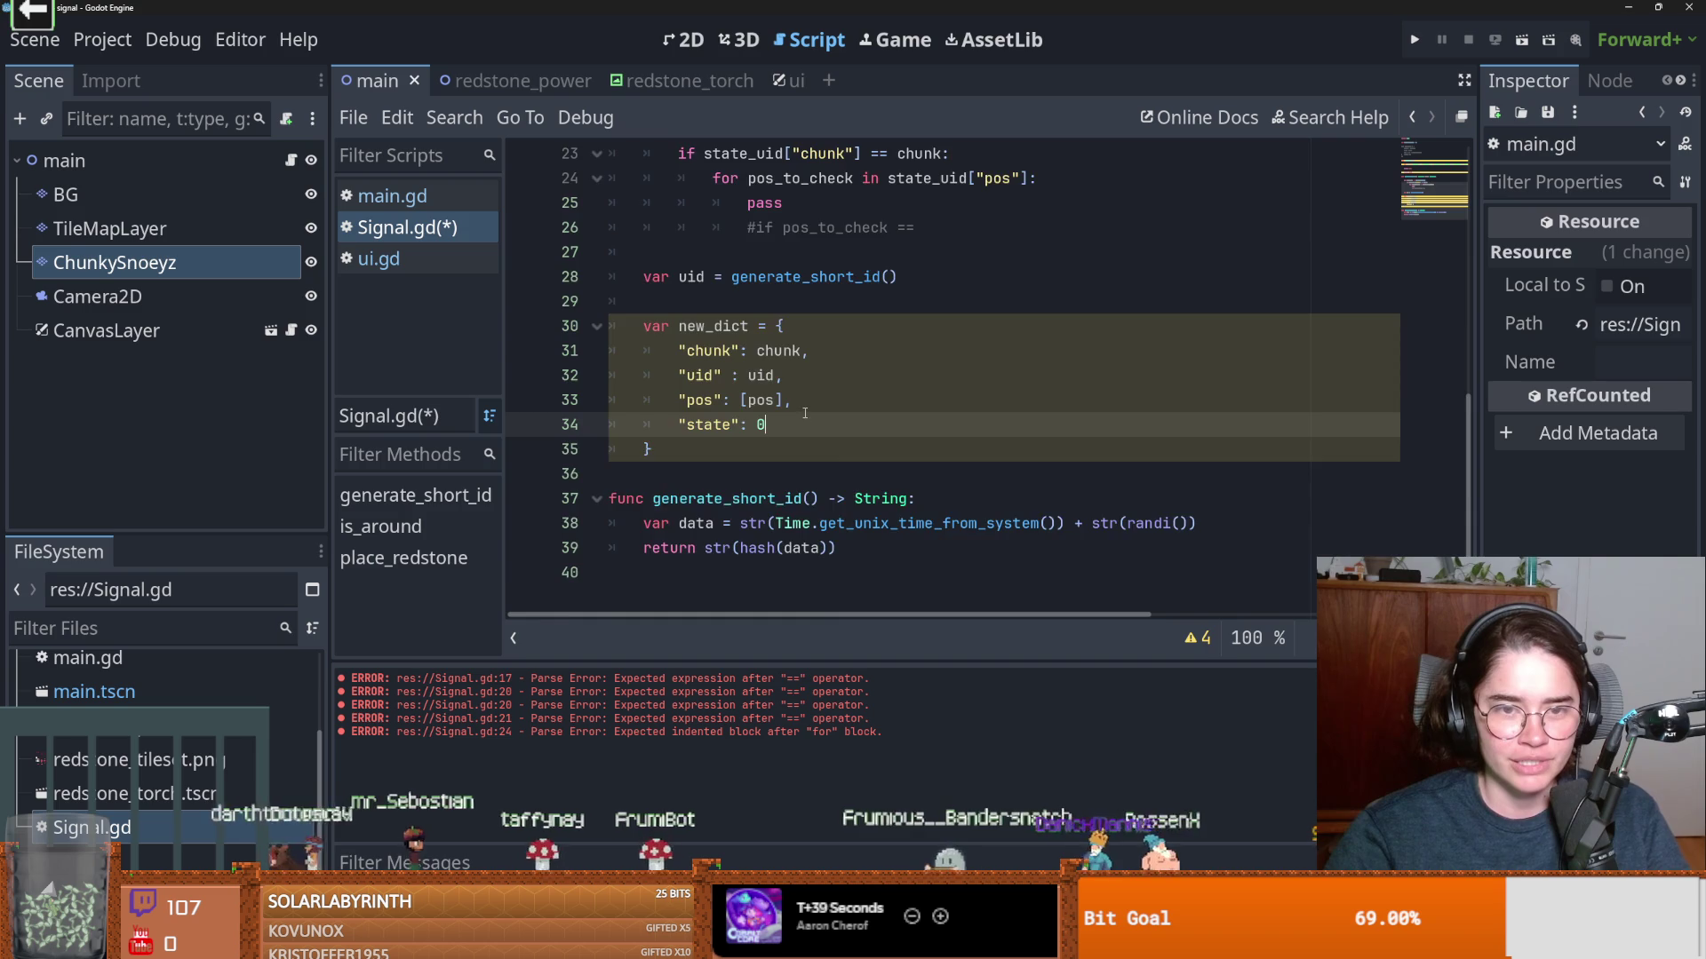
{"action": "scroll", "coordinate": [835, 408], "scroll_direction": "up", "scroll_amount": 2}
{"action": "left_click", "coordinate": [860, 374]}
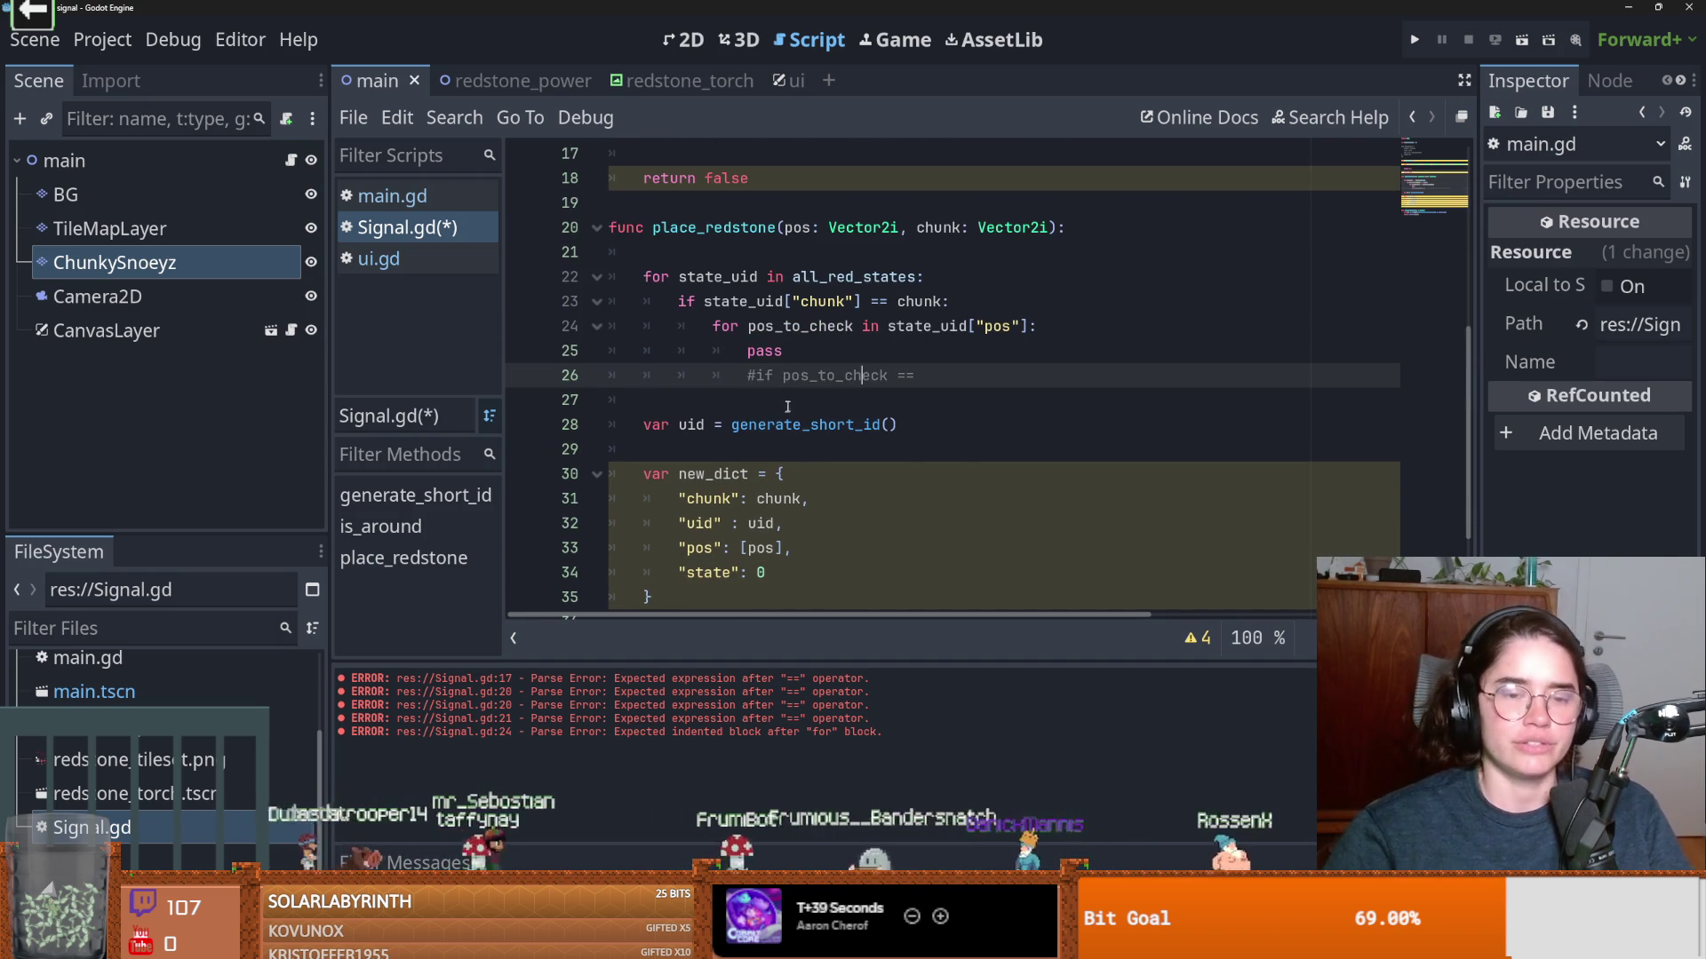
{"action": "scroll", "coordinate": [892, 418], "scroll_direction": "down", "scroll_amount": 2}
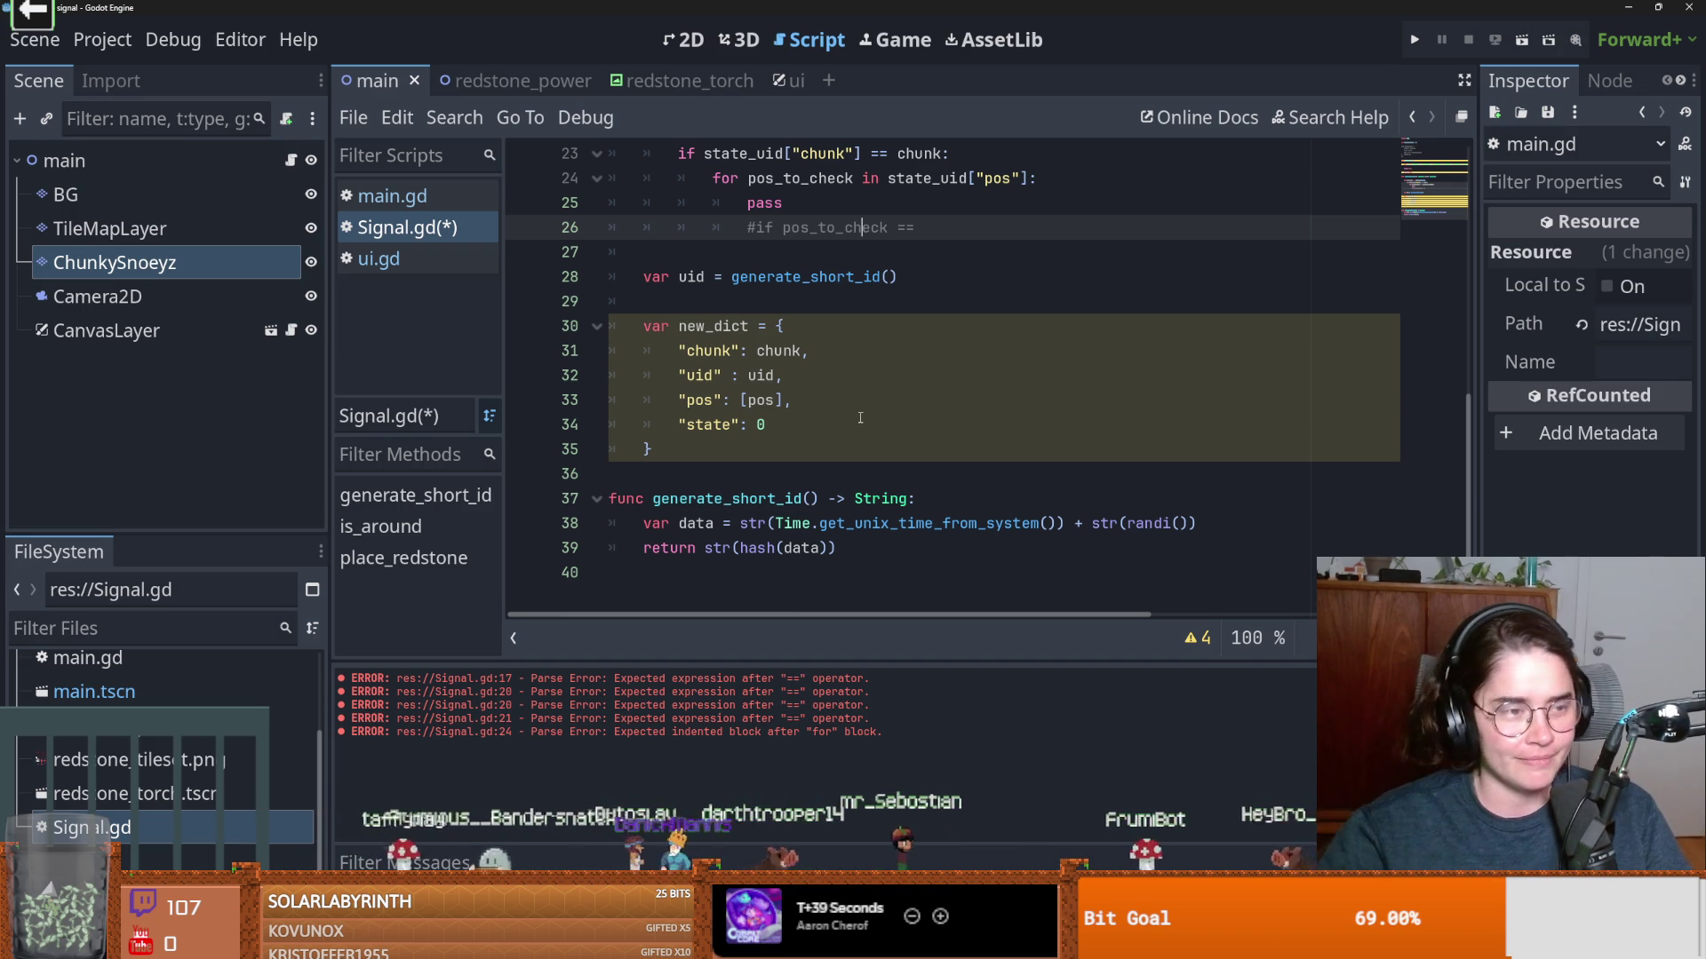
{"action": "left_click", "coordinate": [967, 399]}
{"action": "scroll", "coordinate": [968, 398], "scroll_direction": "up", "scroll_amount": 2}
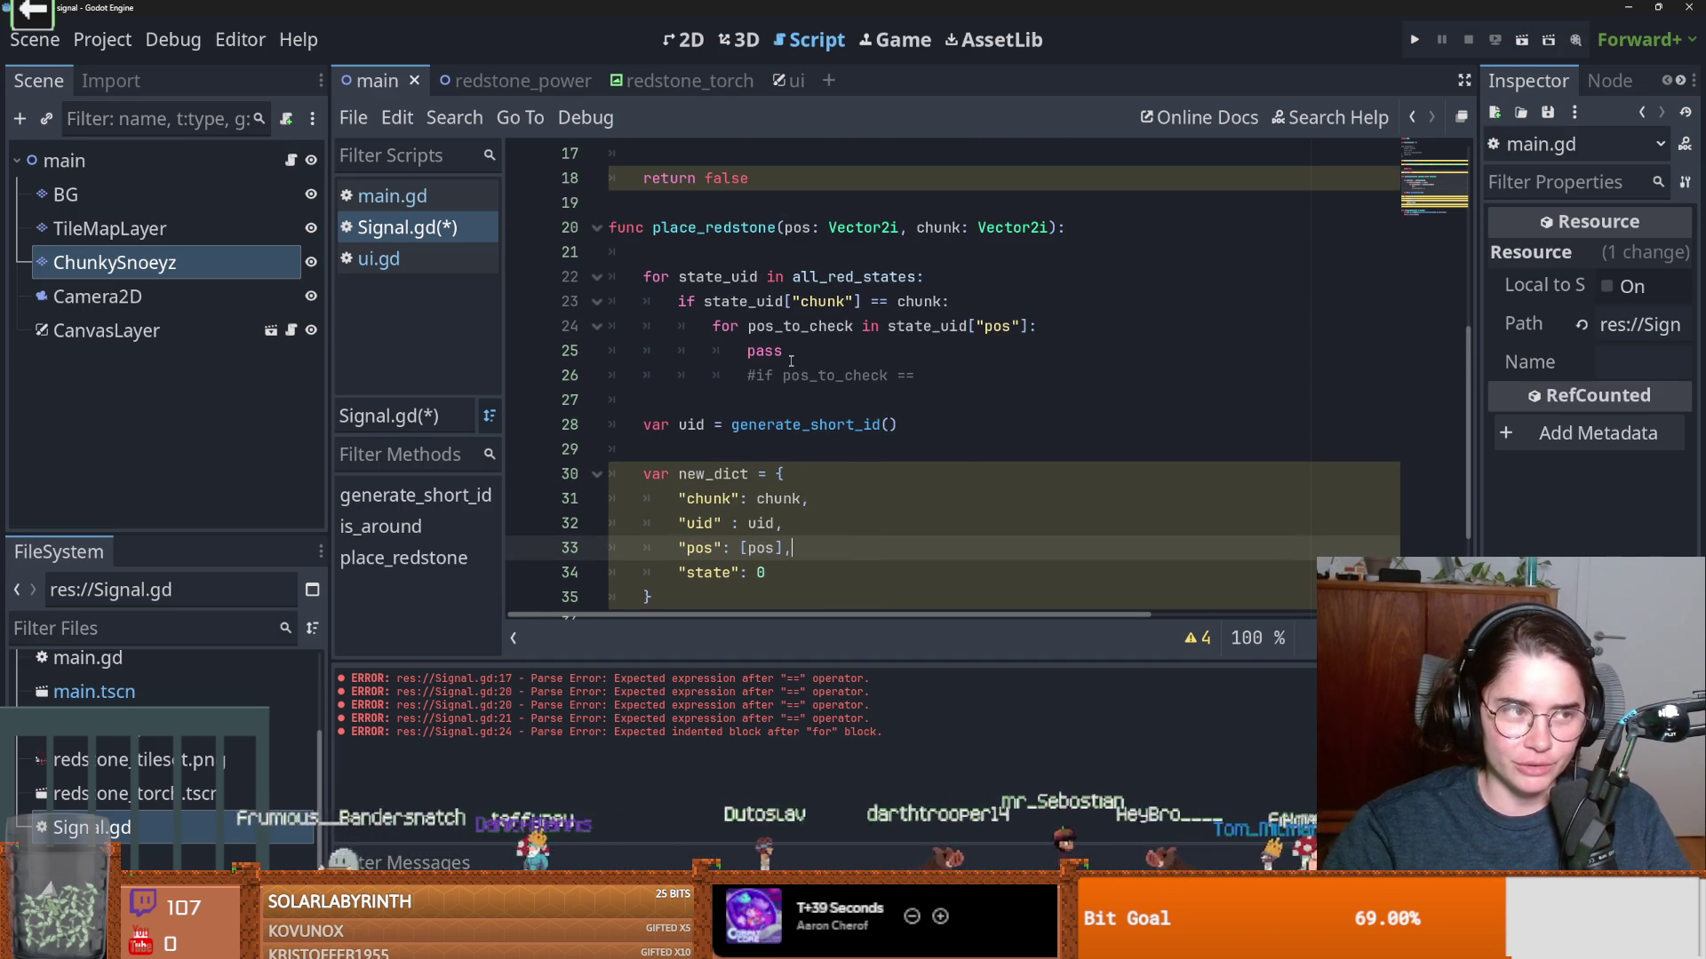
{"action": "left_click", "coordinate": [756, 375]}
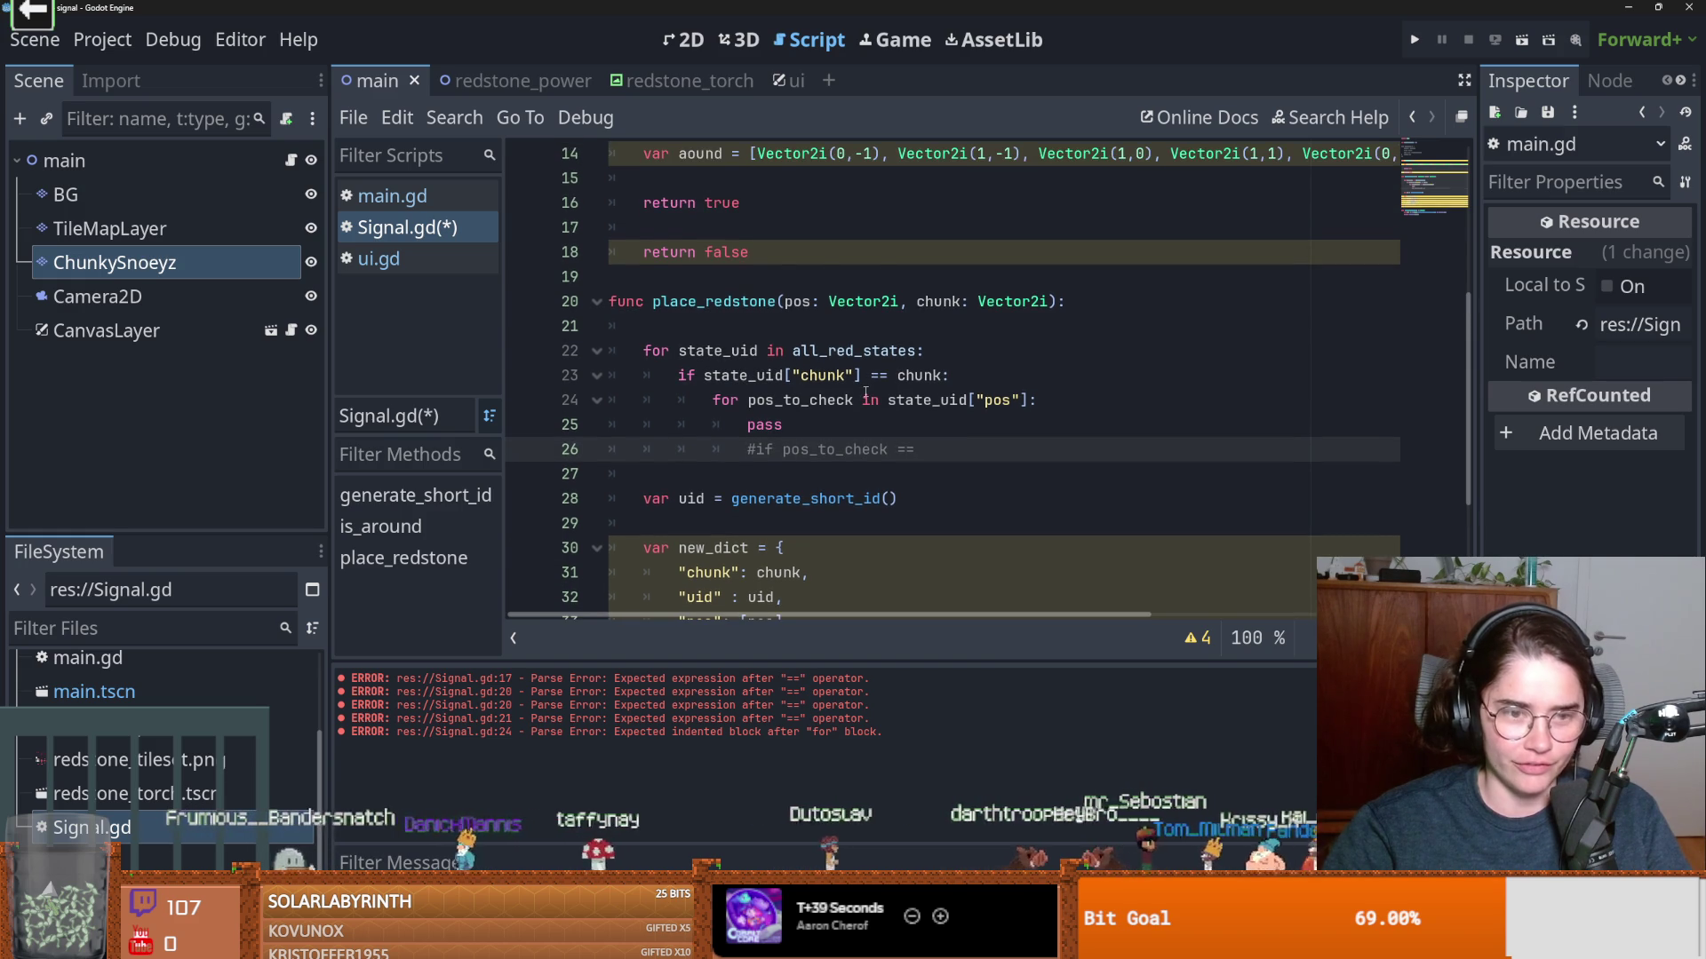
{"action": "scroll", "coordinate": [760, 376], "scroll_direction": "up", "scroll_amount": 1}
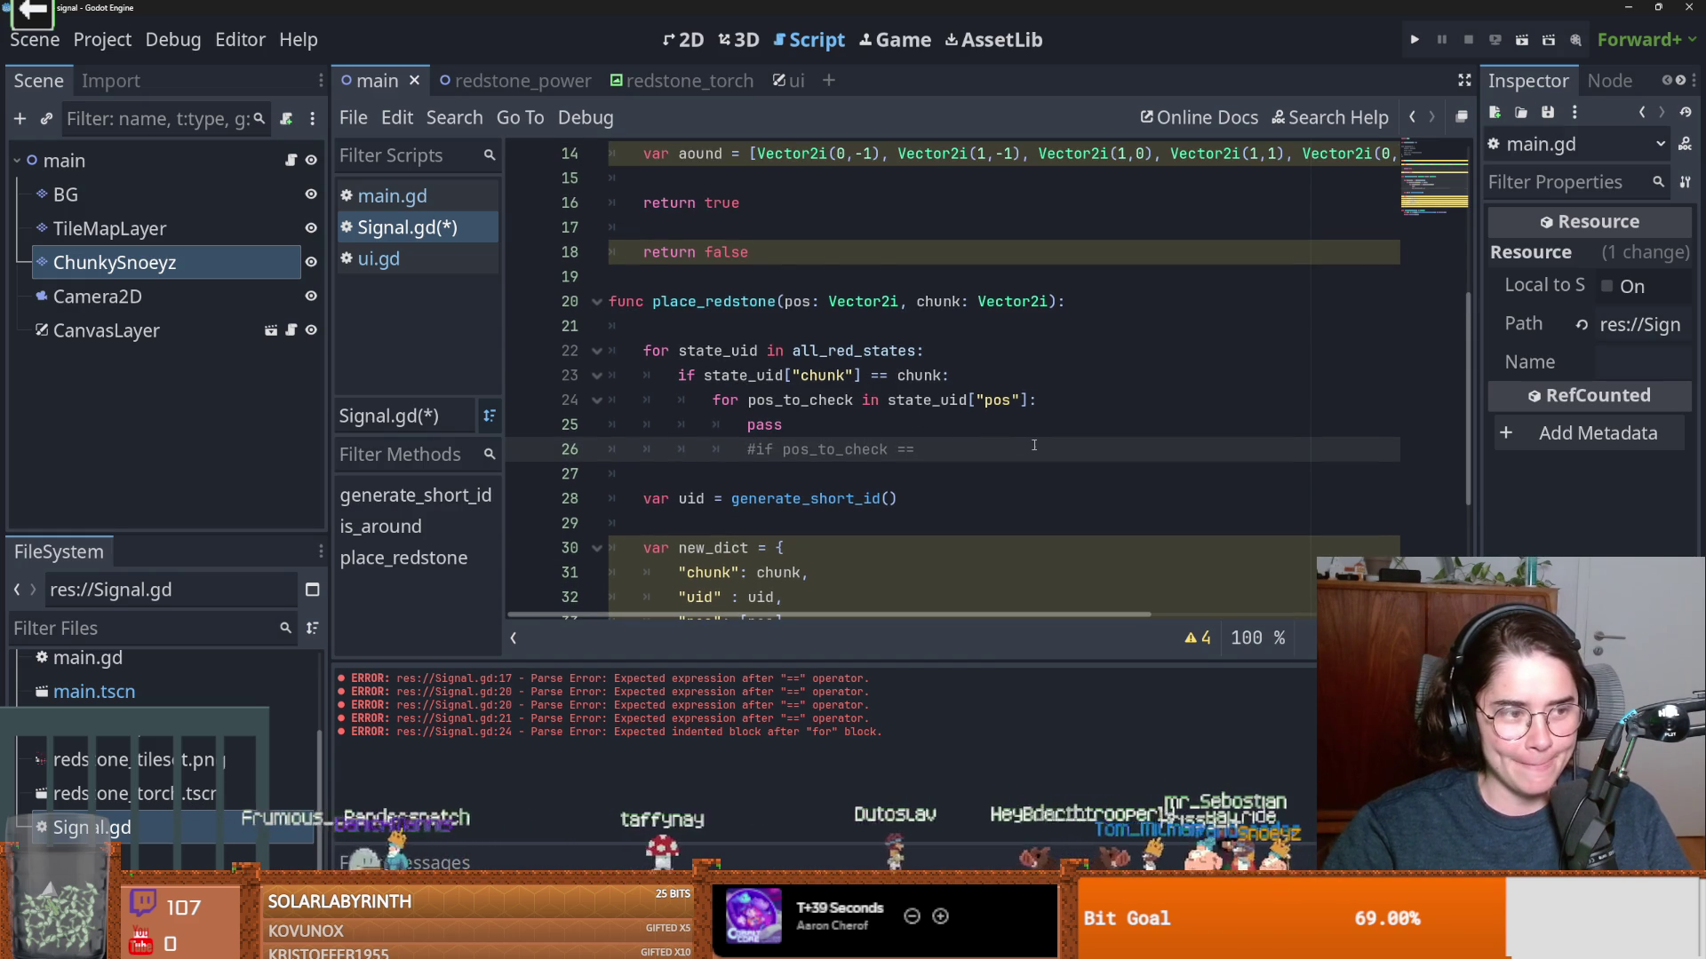
{"action": "scroll", "coordinate": [889, 469], "scroll_direction": "down", "scroll_amount": 1}
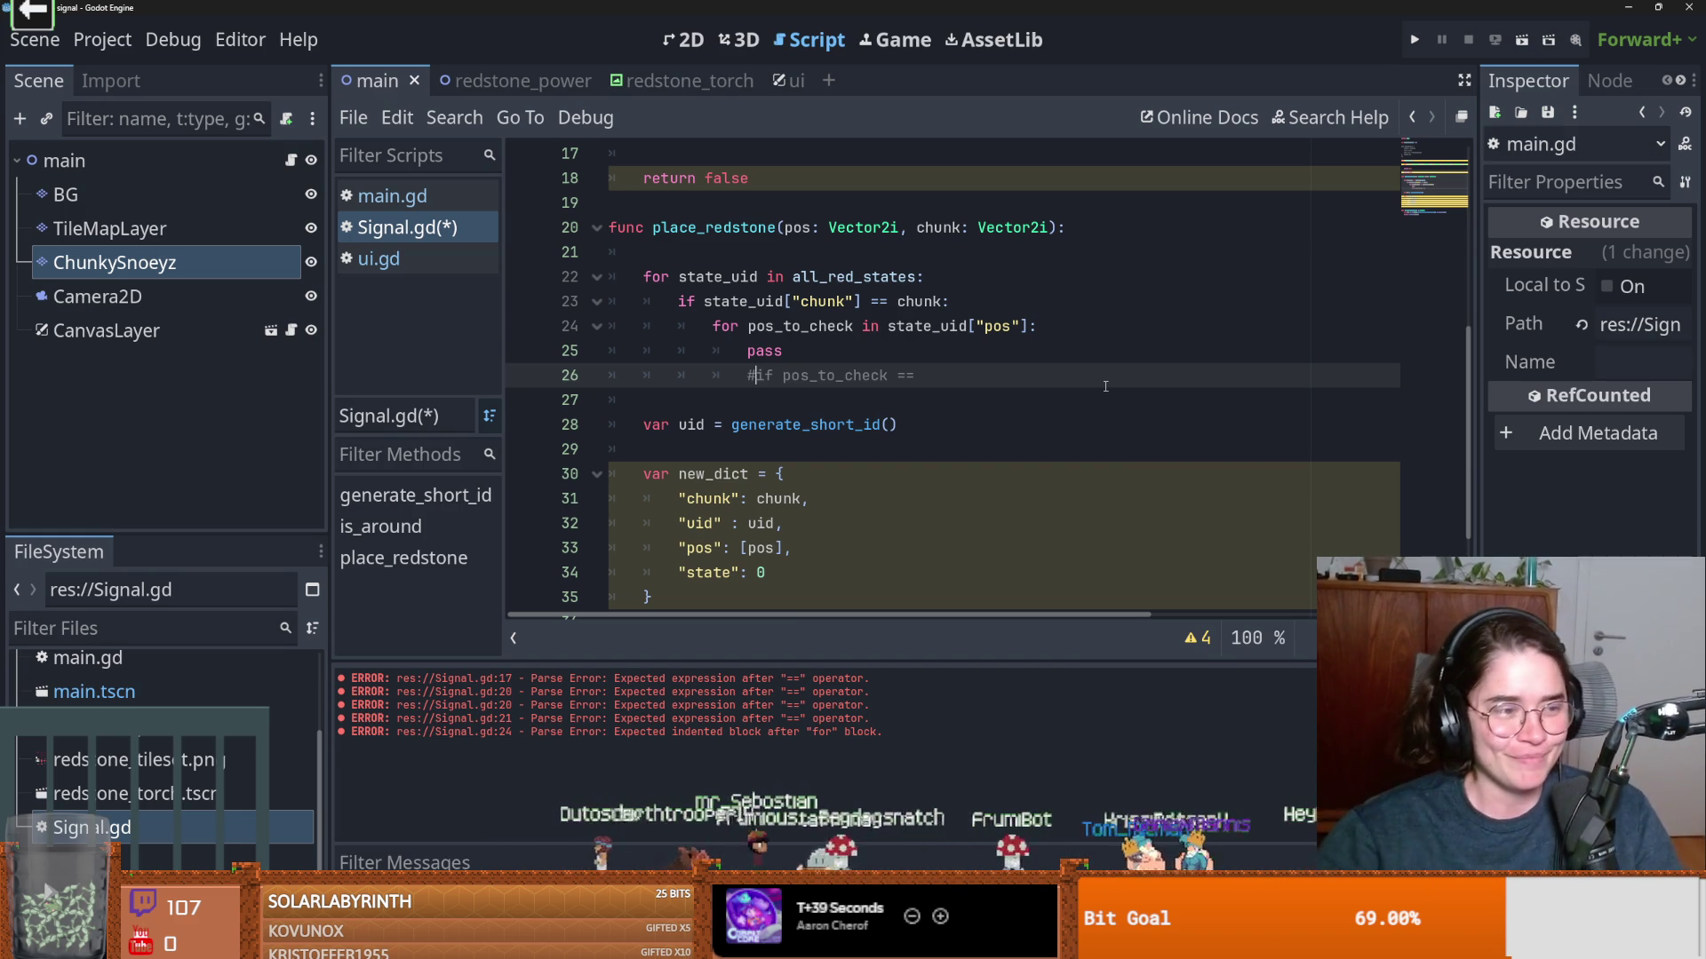
{"action": "left_click", "coordinate": [889, 400]}
{"action": "scroll", "coordinate": [791, 462], "scroll_direction": "up", "scroll_amount": 2}
{"action": "left_click", "coordinate": [789, 498]}
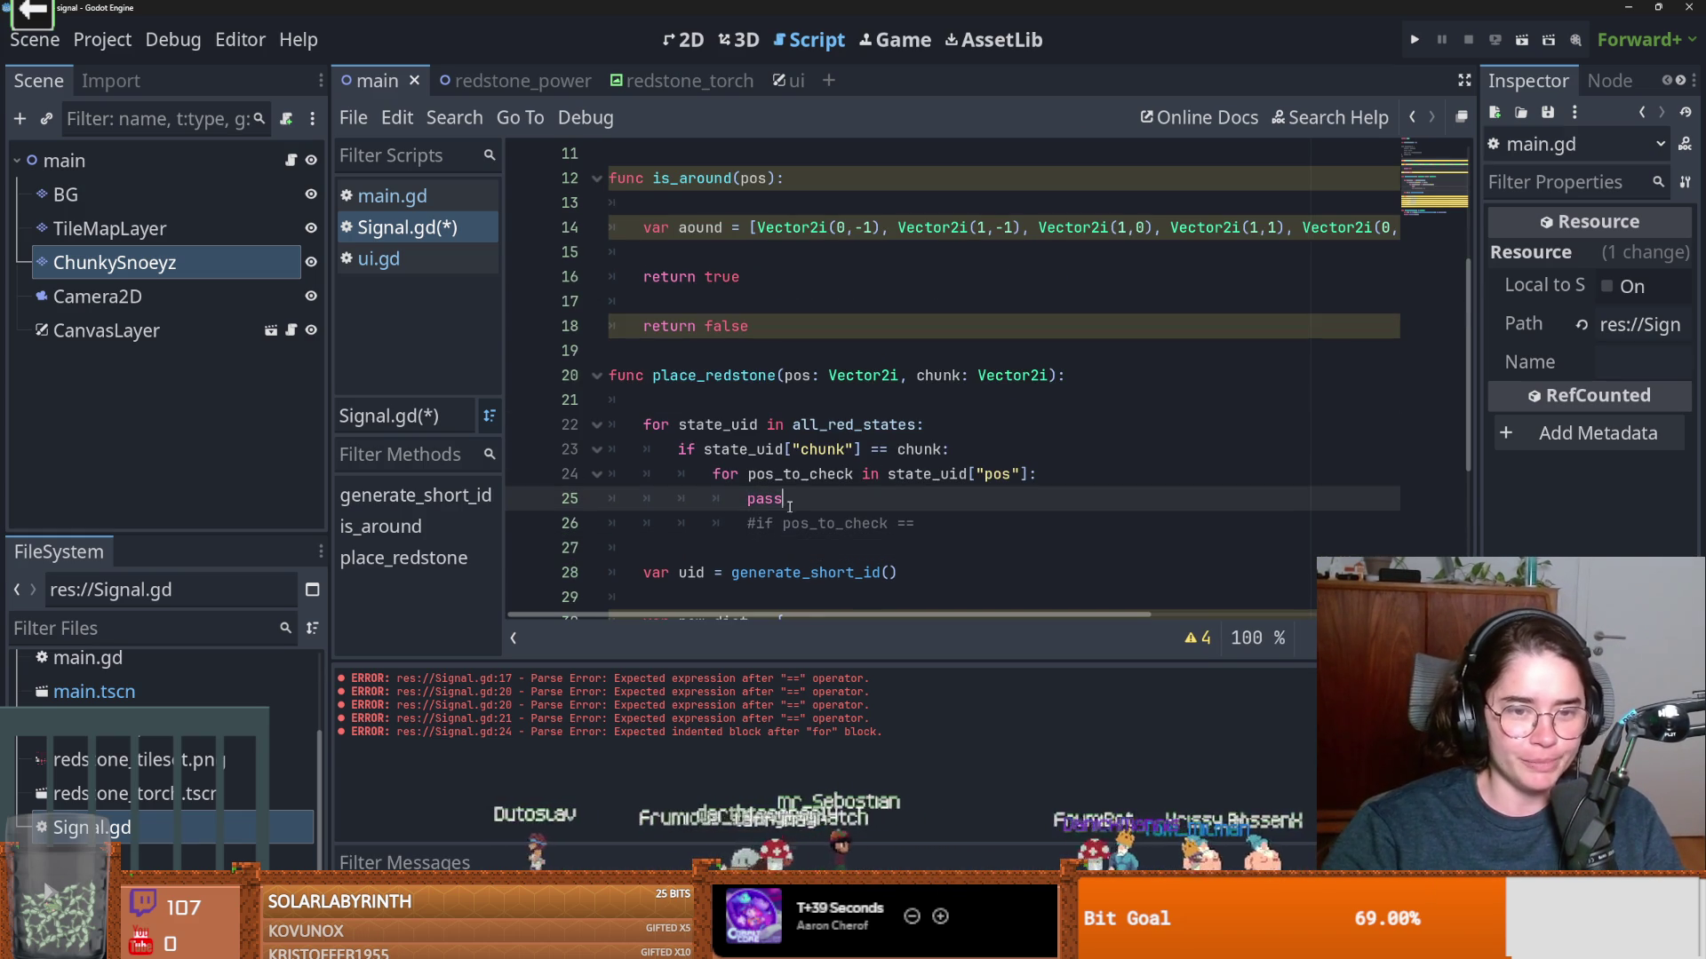
{"action": "double_click", "coordinate": [773, 500]}
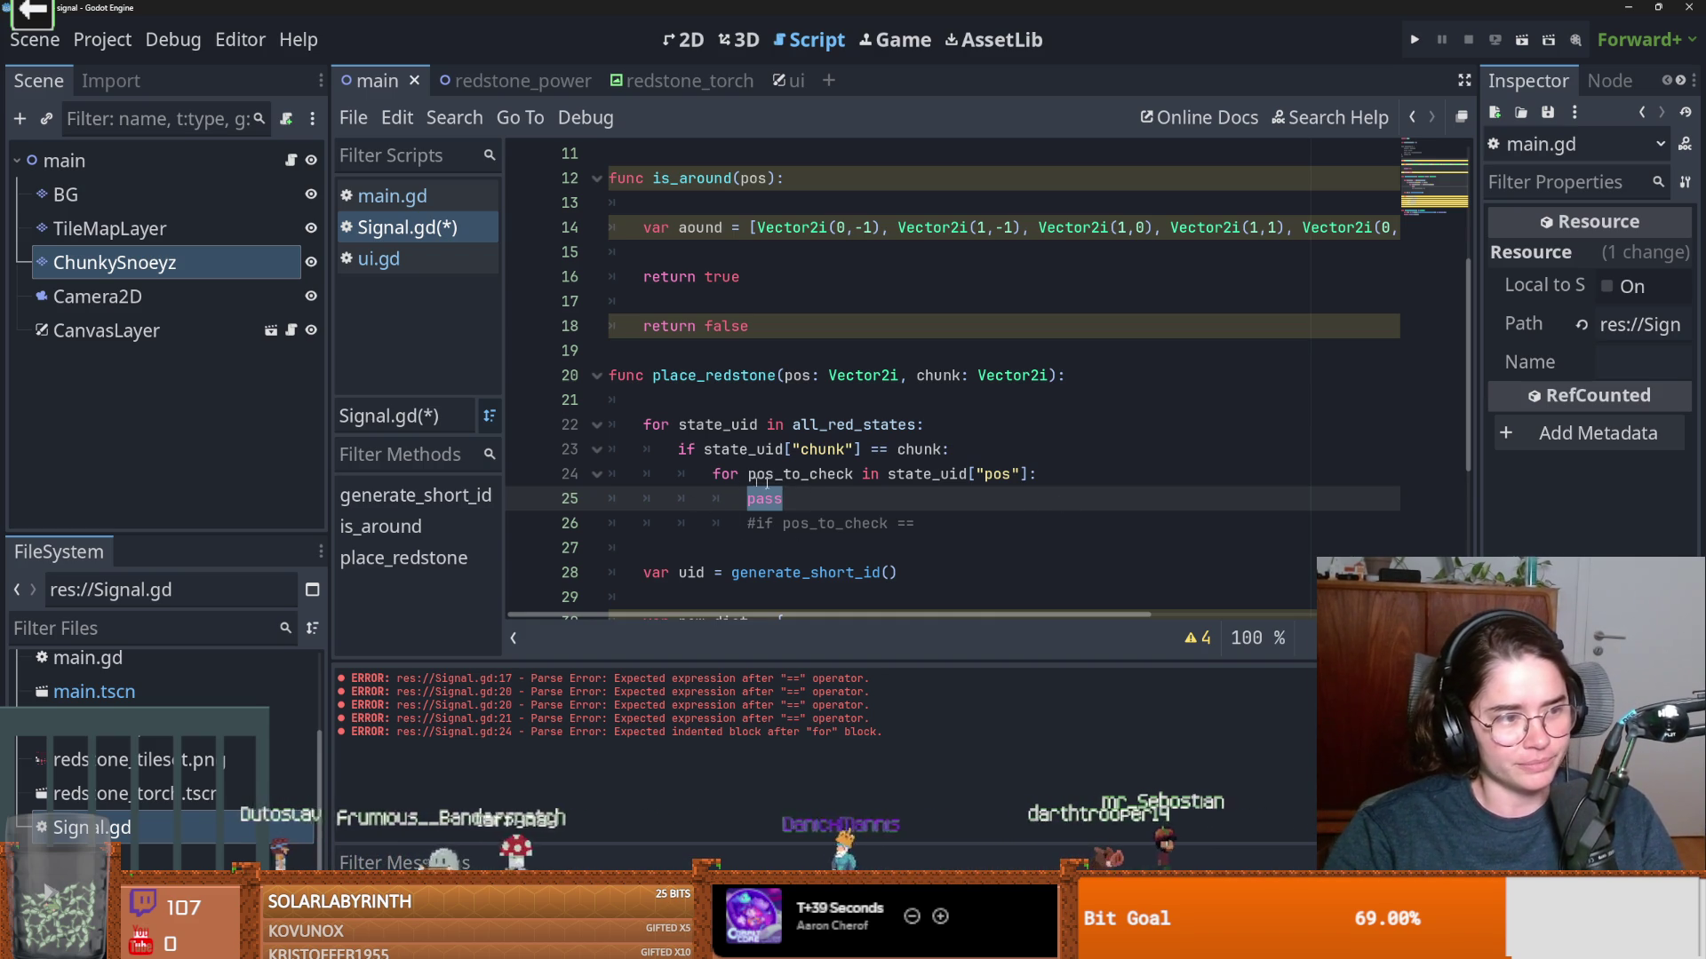
{"action": "scroll", "coordinate": [821, 505], "scroll_direction": "up", "scroll_amount": 1}
{"action": "scroll", "coordinate": [821, 505], "scroll_direction": "down", "scroll_amount": 1}
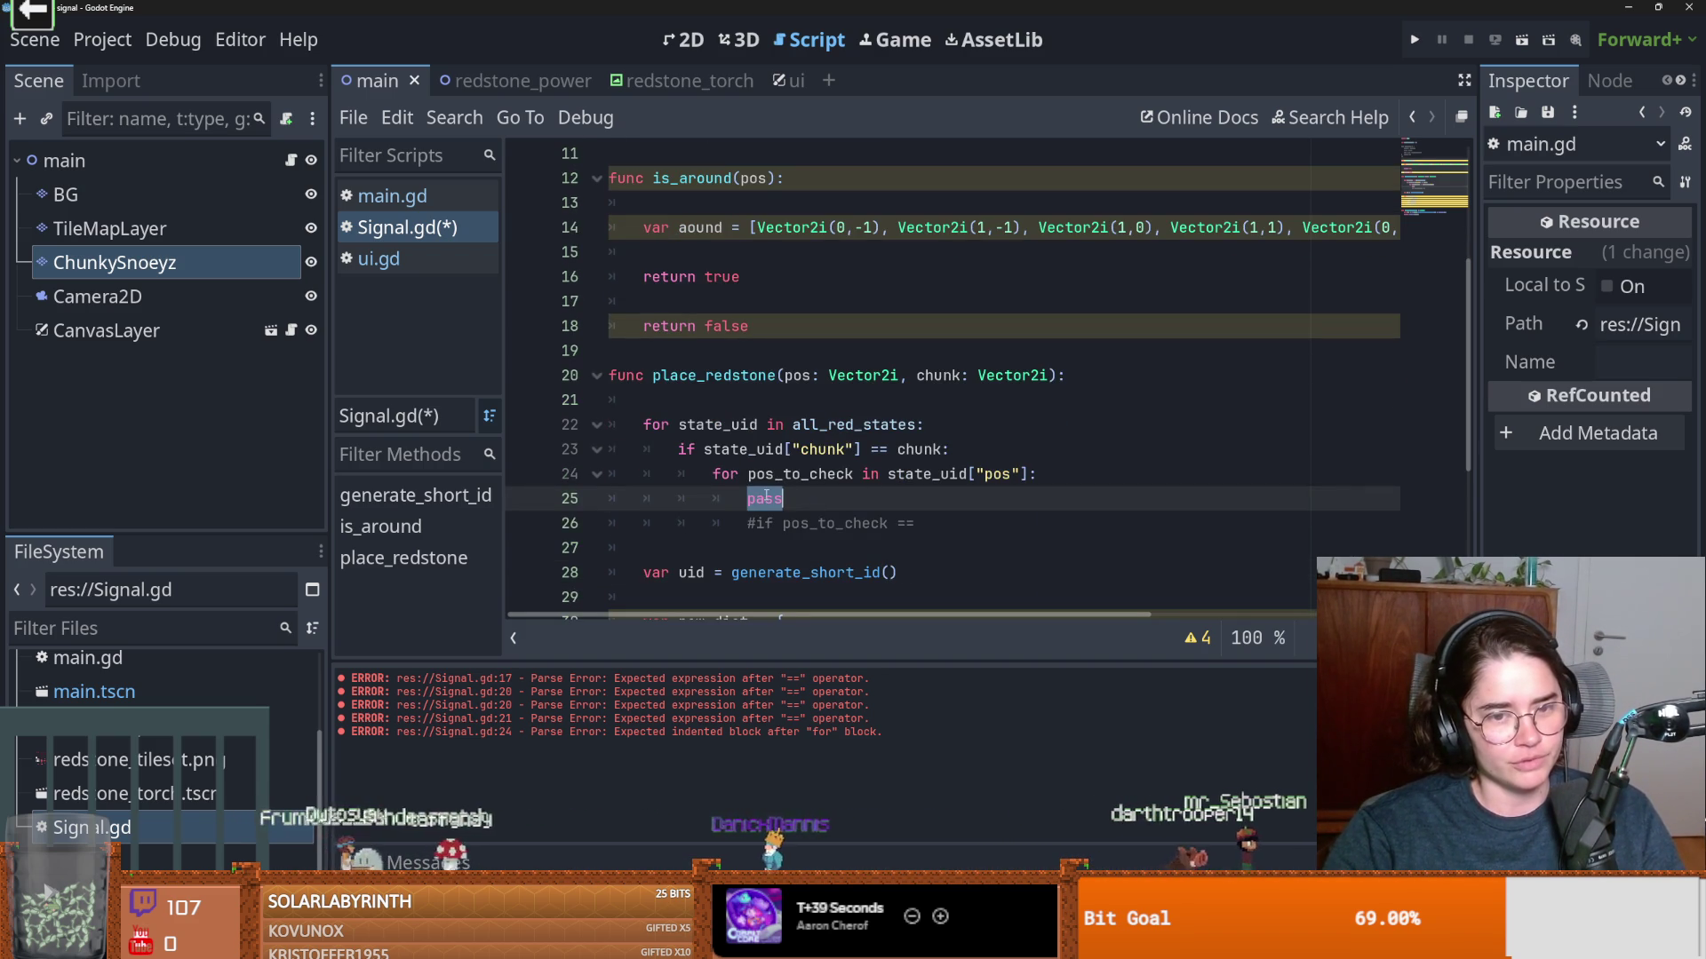
{"action": "scroll", "coordinate": [837, 532], "scroll_direction": "down", "scroll_amount": 1}
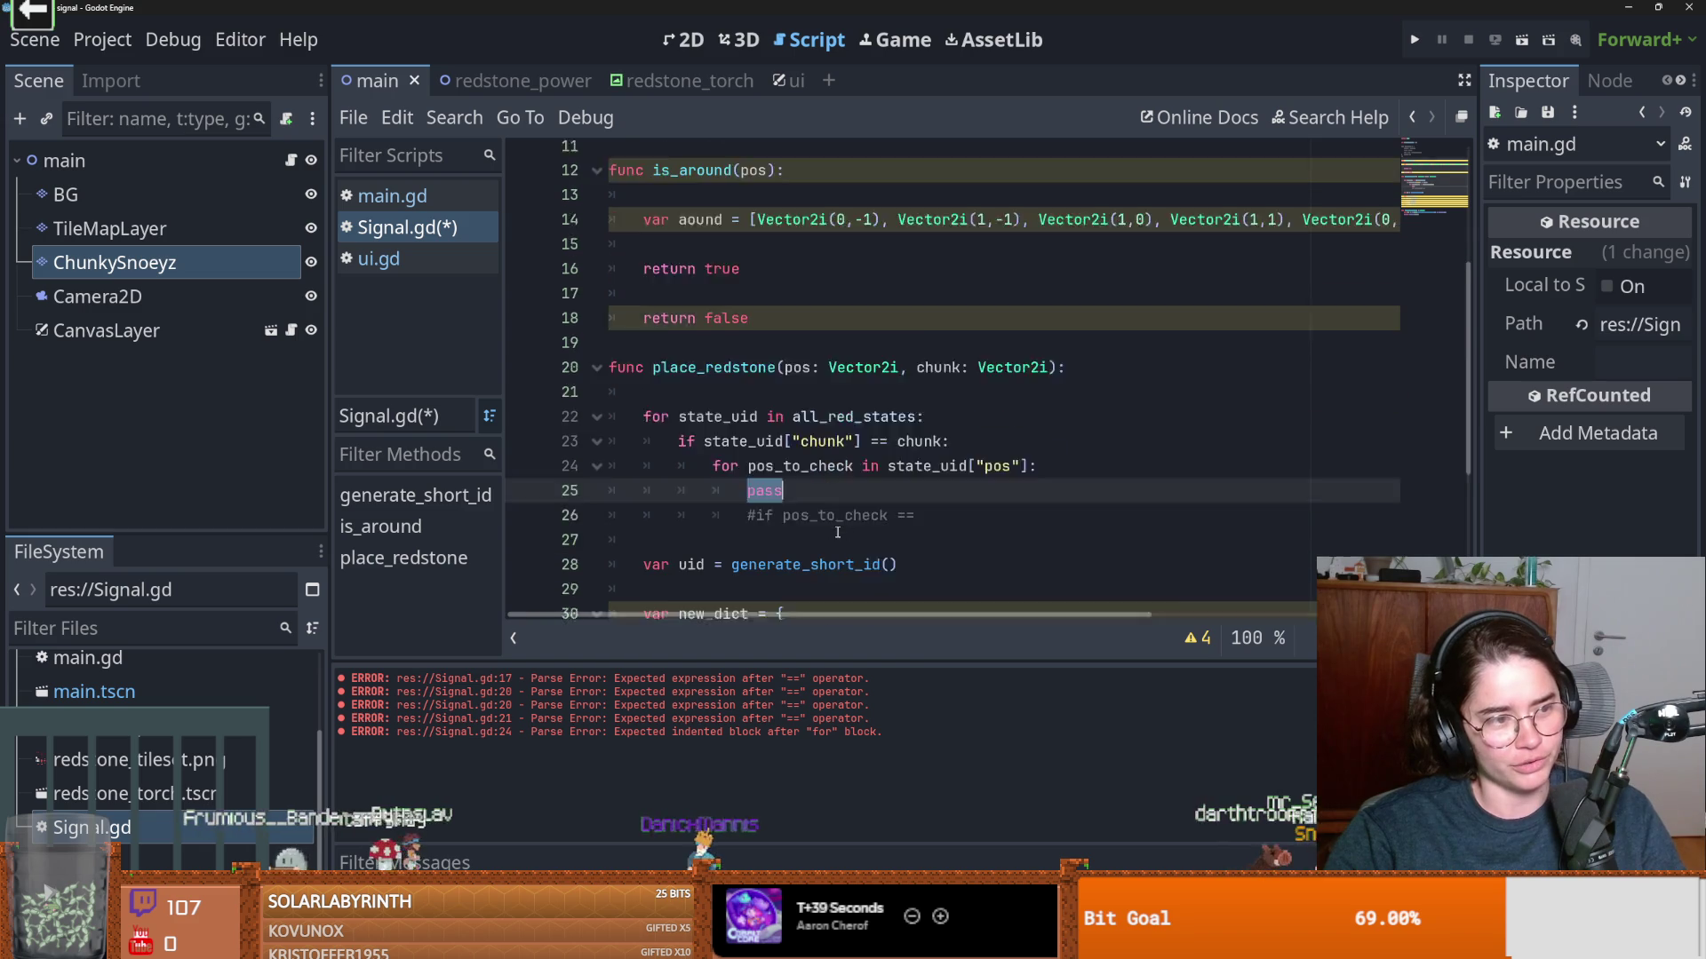
{"action": "scroll", "coordinate": [837, 532], "scroll_direction": "down", "scroll_amount": 1}
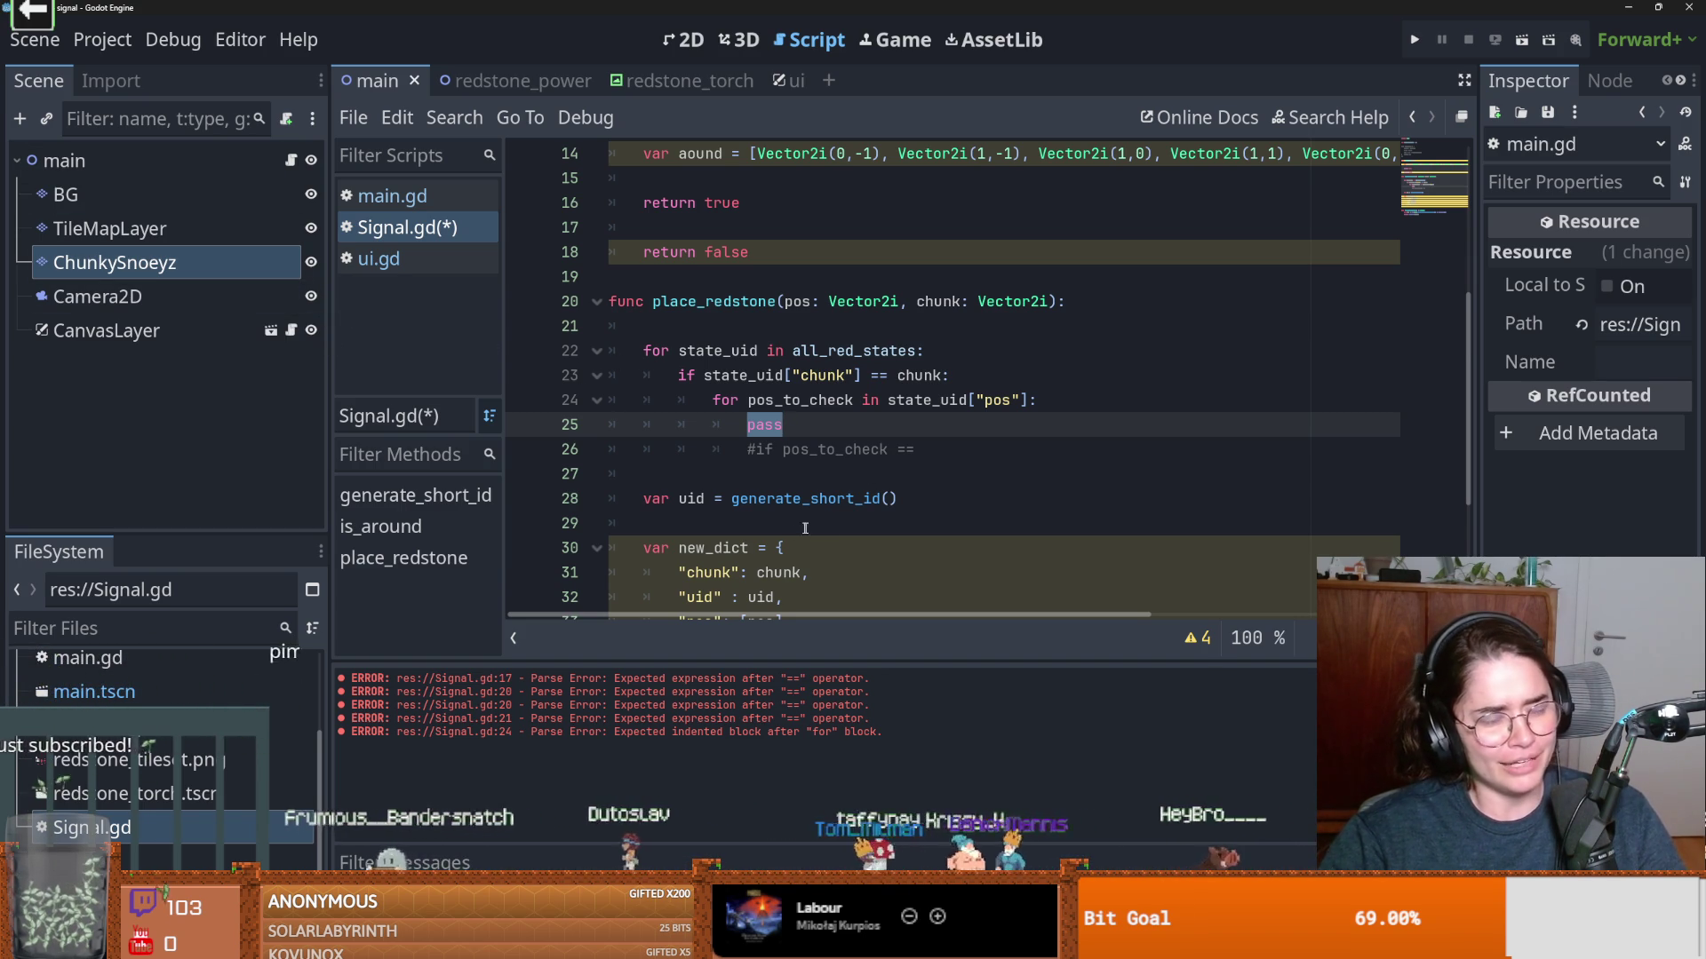
{"action": "scroll", "coordinate": [799, 515], "scroll_direction": "down", "scroll_amount": 3}
{"action": "scroll", "coordinate": [826, 533], "scroll_direction": "up", "scroll_amount": 3}
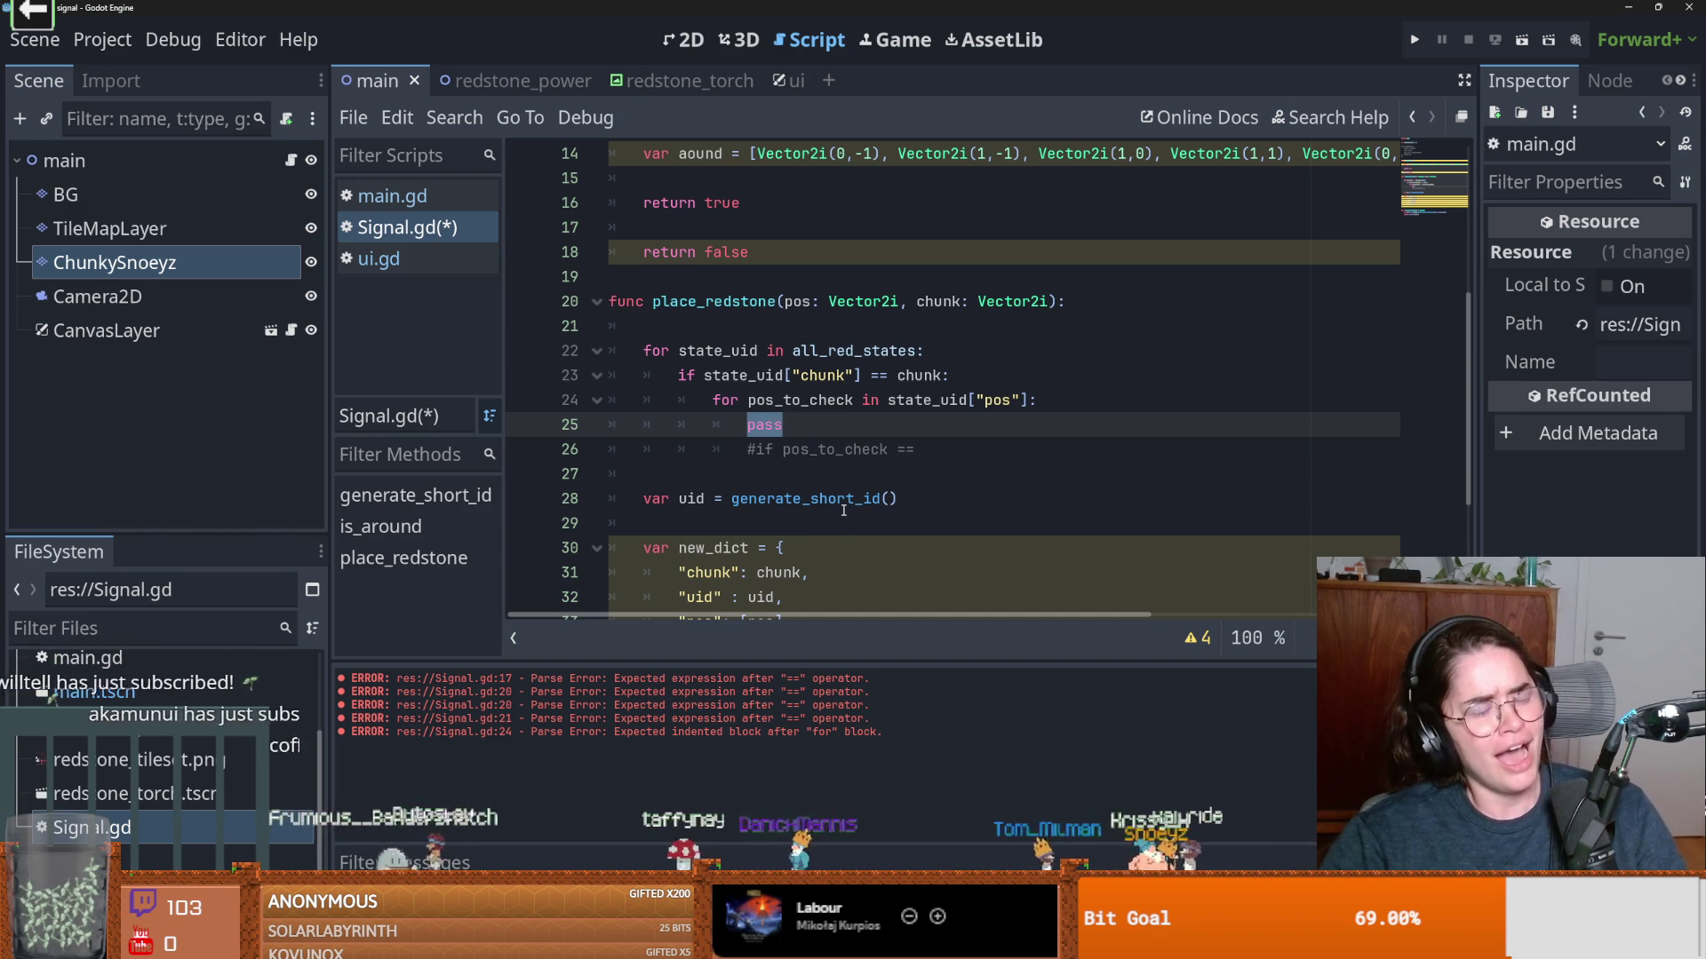
{"action": "mouse_move", "coordinate": [844, 510]}
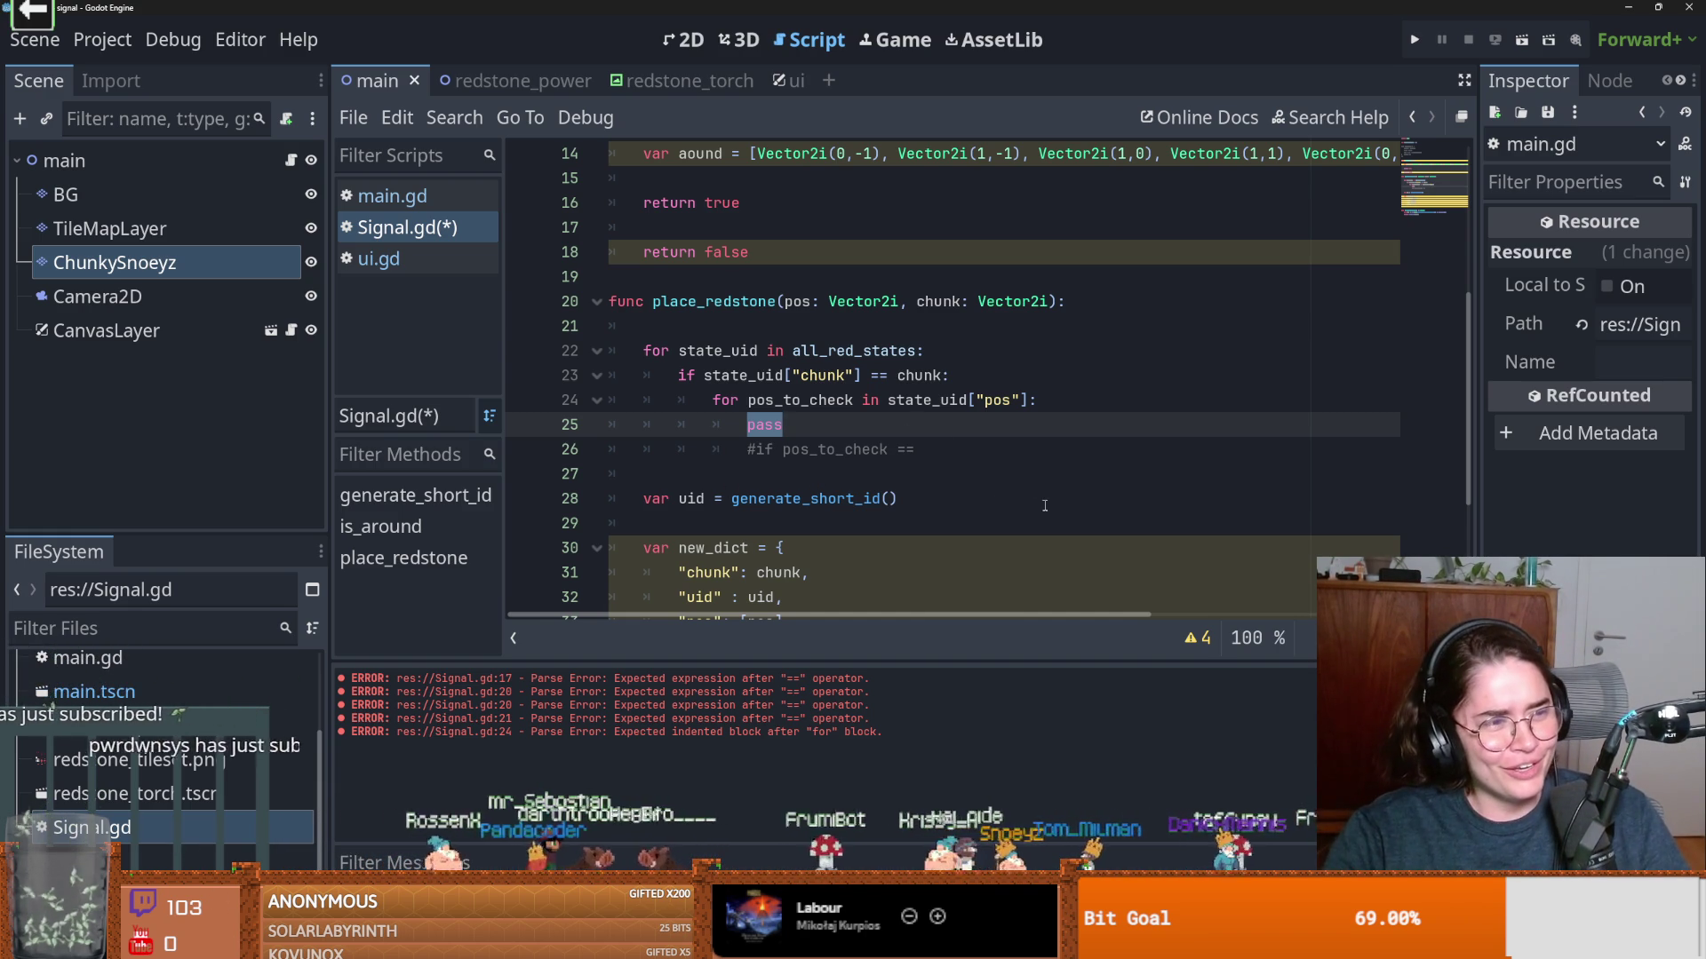
{"action": "scroll", "coordinate": [994, 481], "scroll_direction": "down", "scroll_amount": 2}
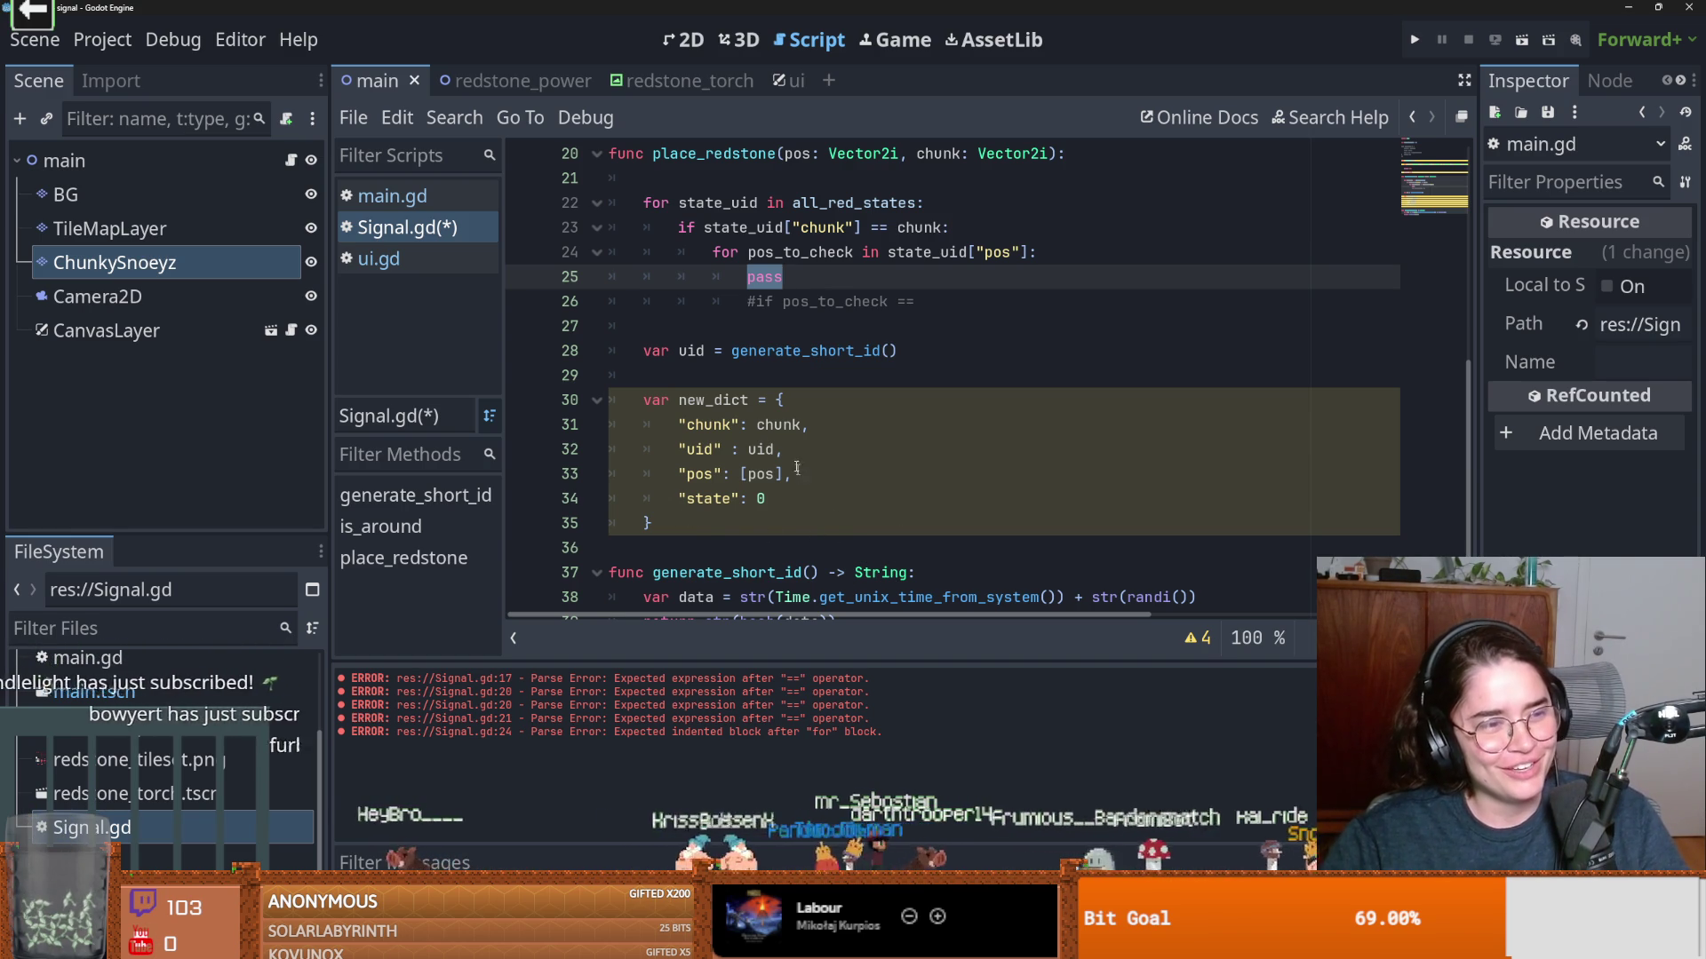
{"action": "scroll", "coordinate": [690, 480], "scroll_direction": "down", "scroll_amount": 1}
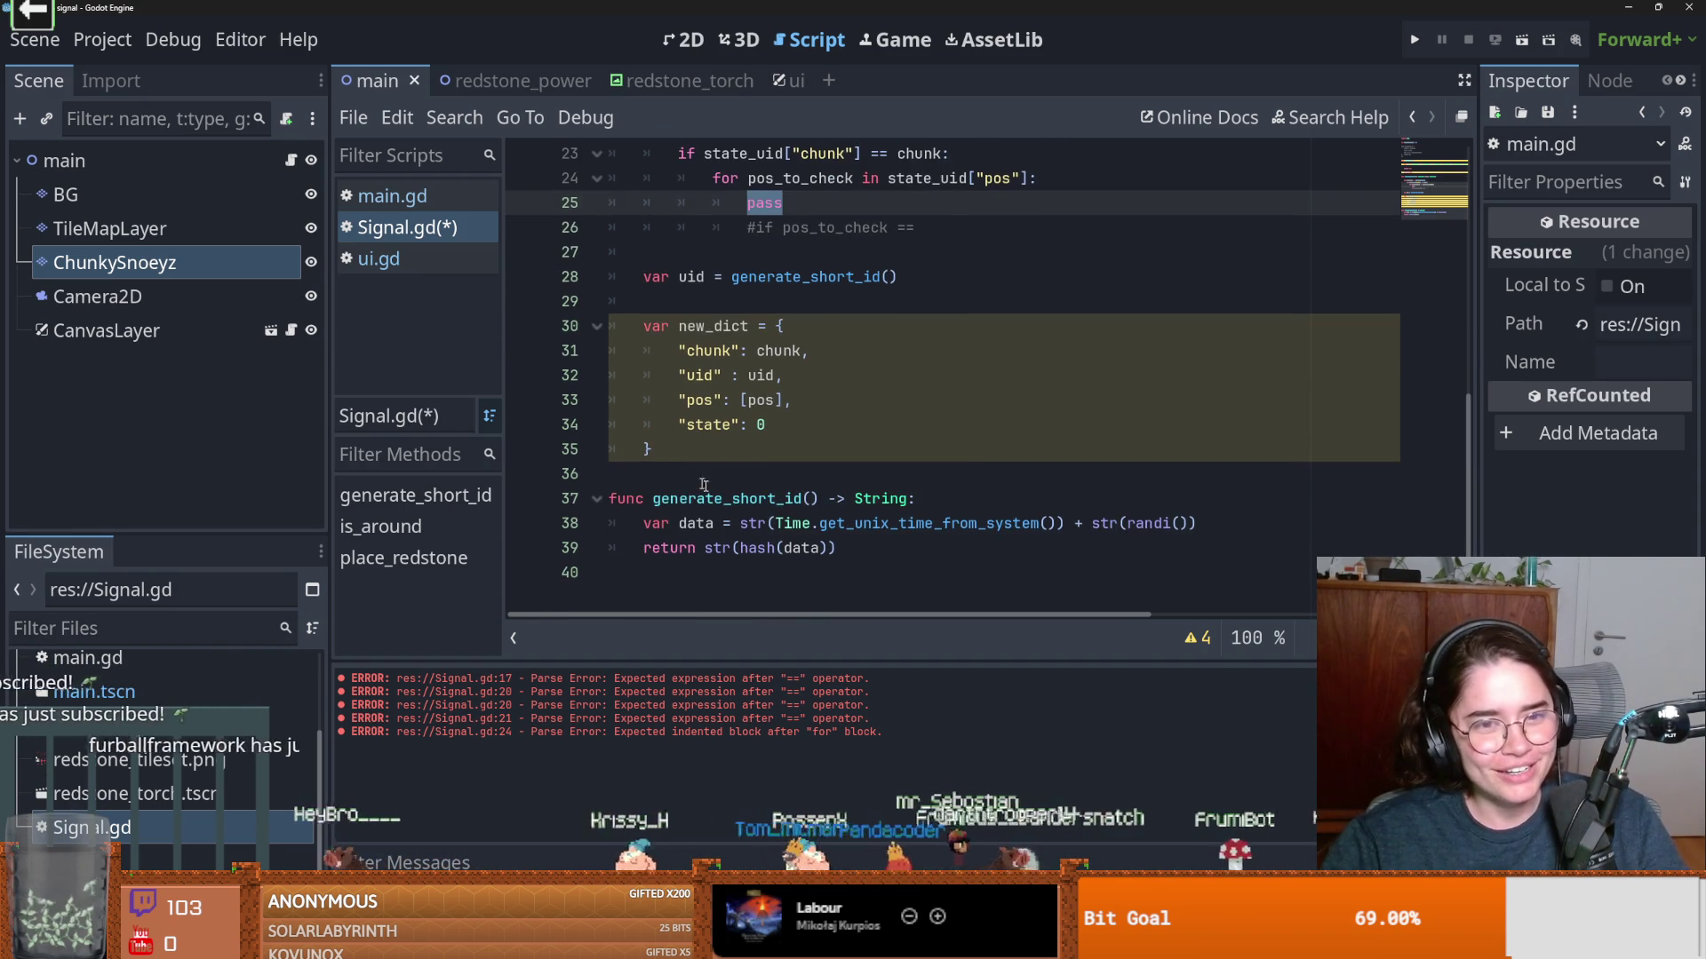
{"action": "scroll", "coordinate": [704, 484], "scroll_direction": "up", "scroll_amount": 3}
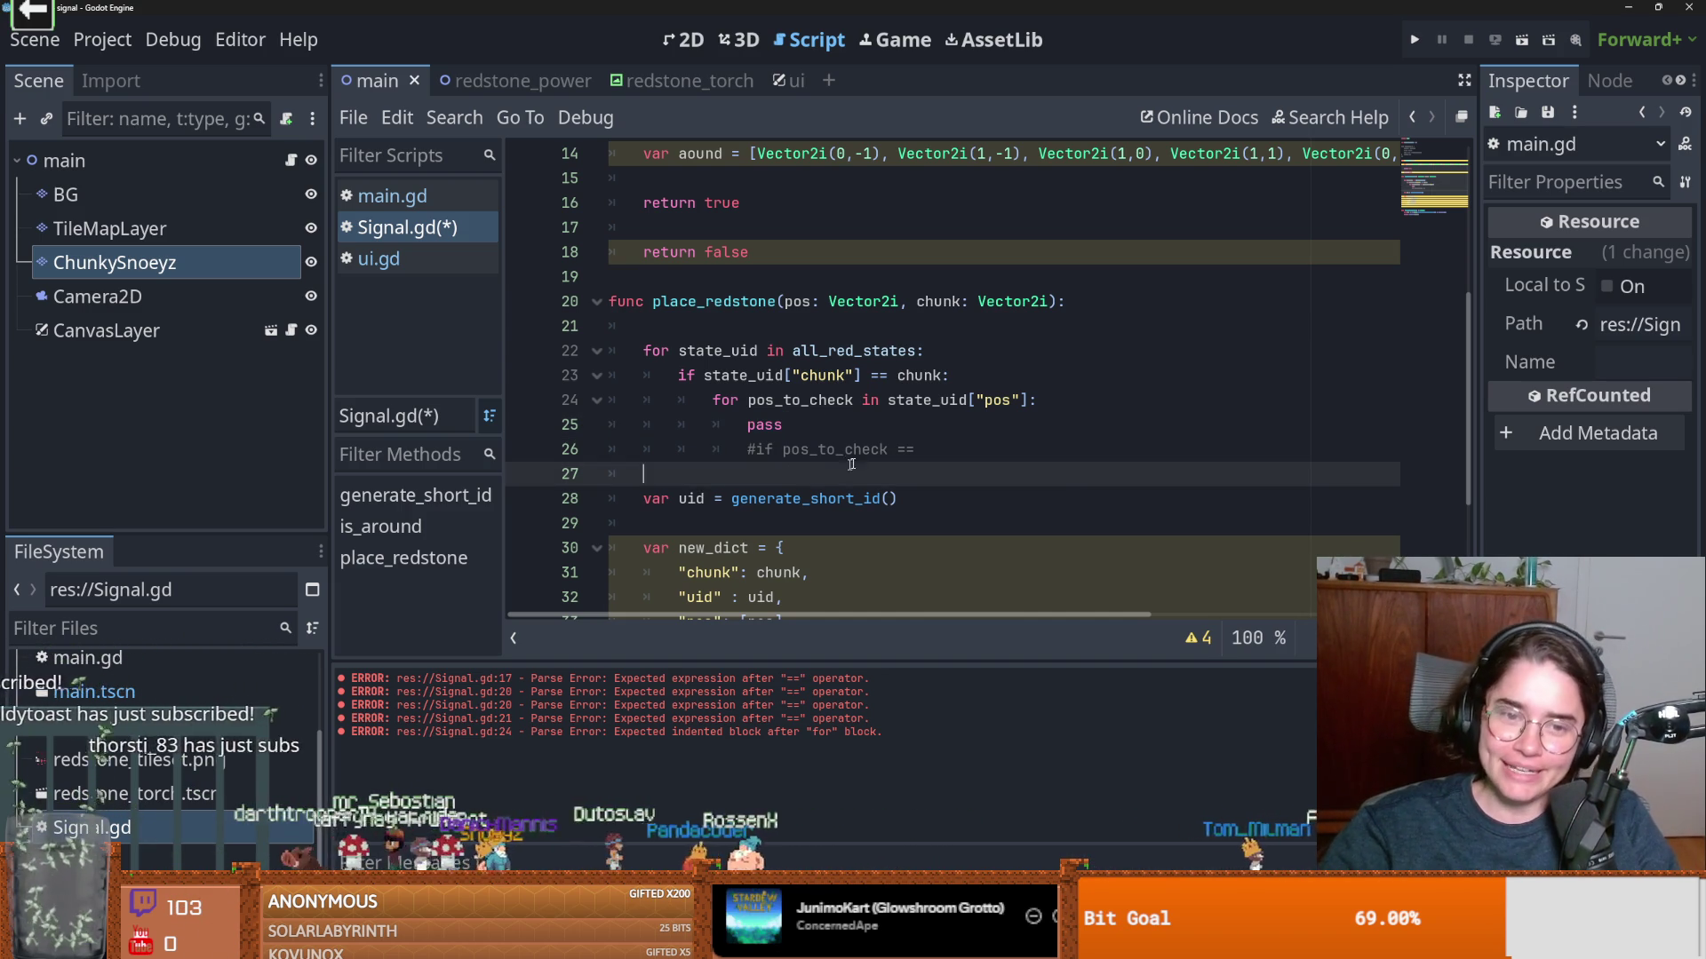
Save both Signal.gd and the scene so no unsaved changes remain
{"action": "key", "text": "ctrl+s"}
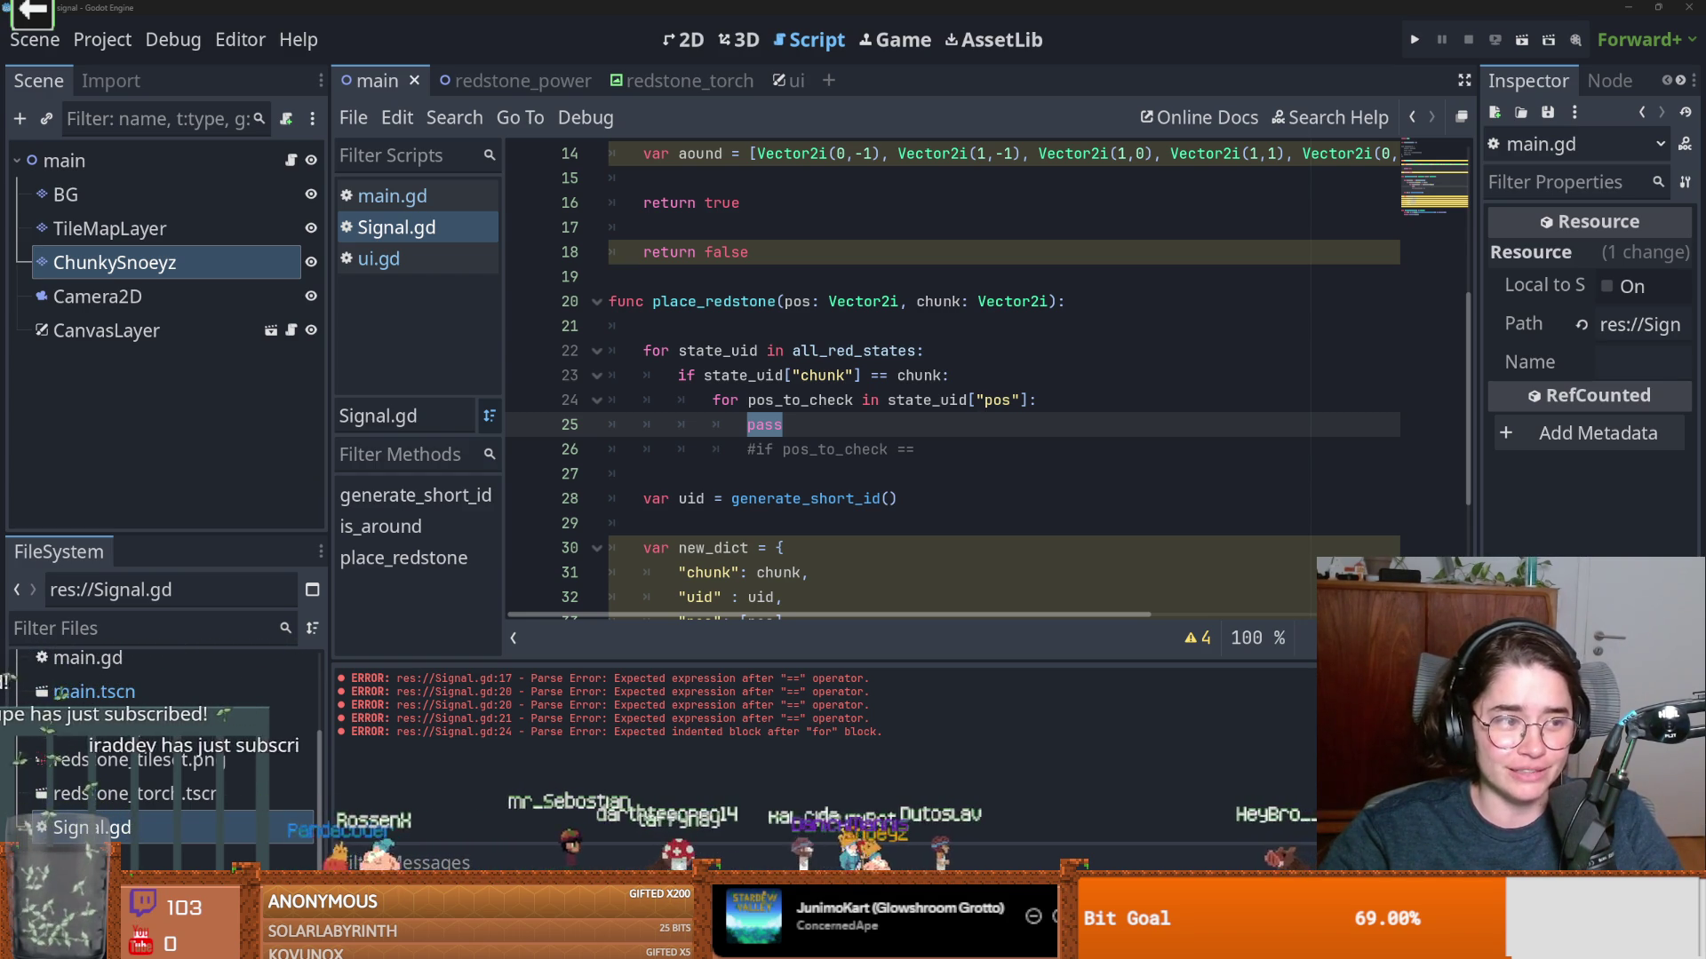
{"action": "left_click", "coordinate": [840, 430]}
{"action": "key", "text": "ctrl+s"}
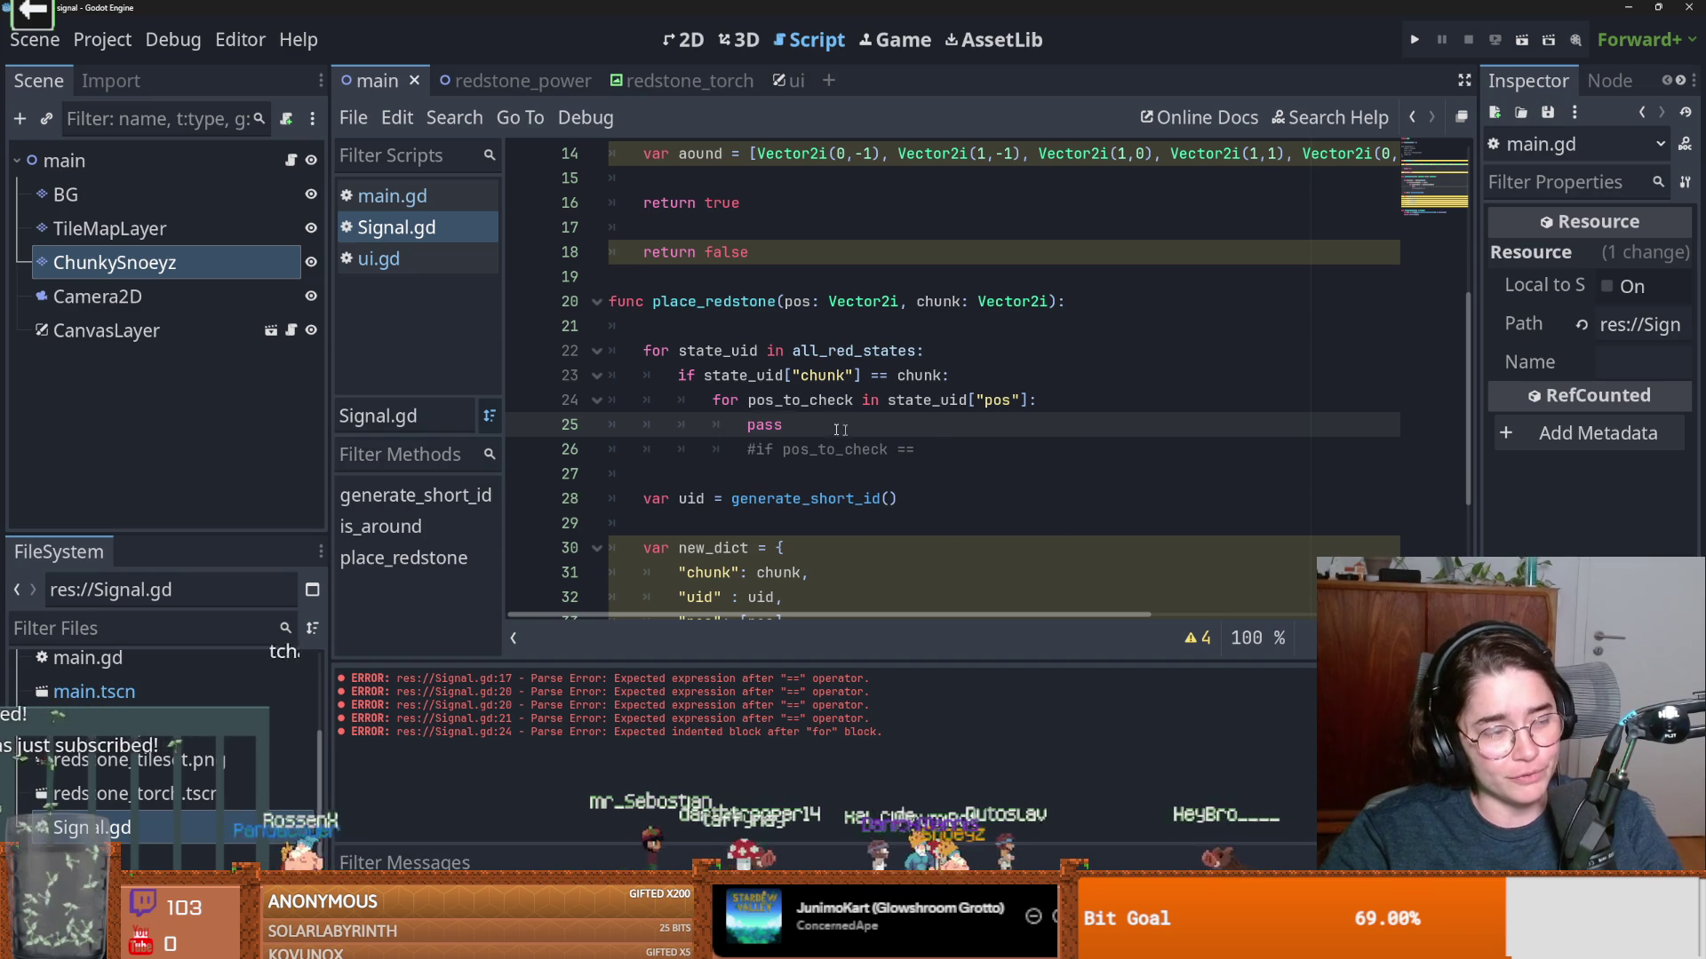
{"action": "scroll", "coordinate": [841, 435], "scroll_direction": "down", "scroll_amount": 1}
{"action": "scroll", "coordinate": [839, 444], "scroll_direction": "up", "scroll_amount": 2}
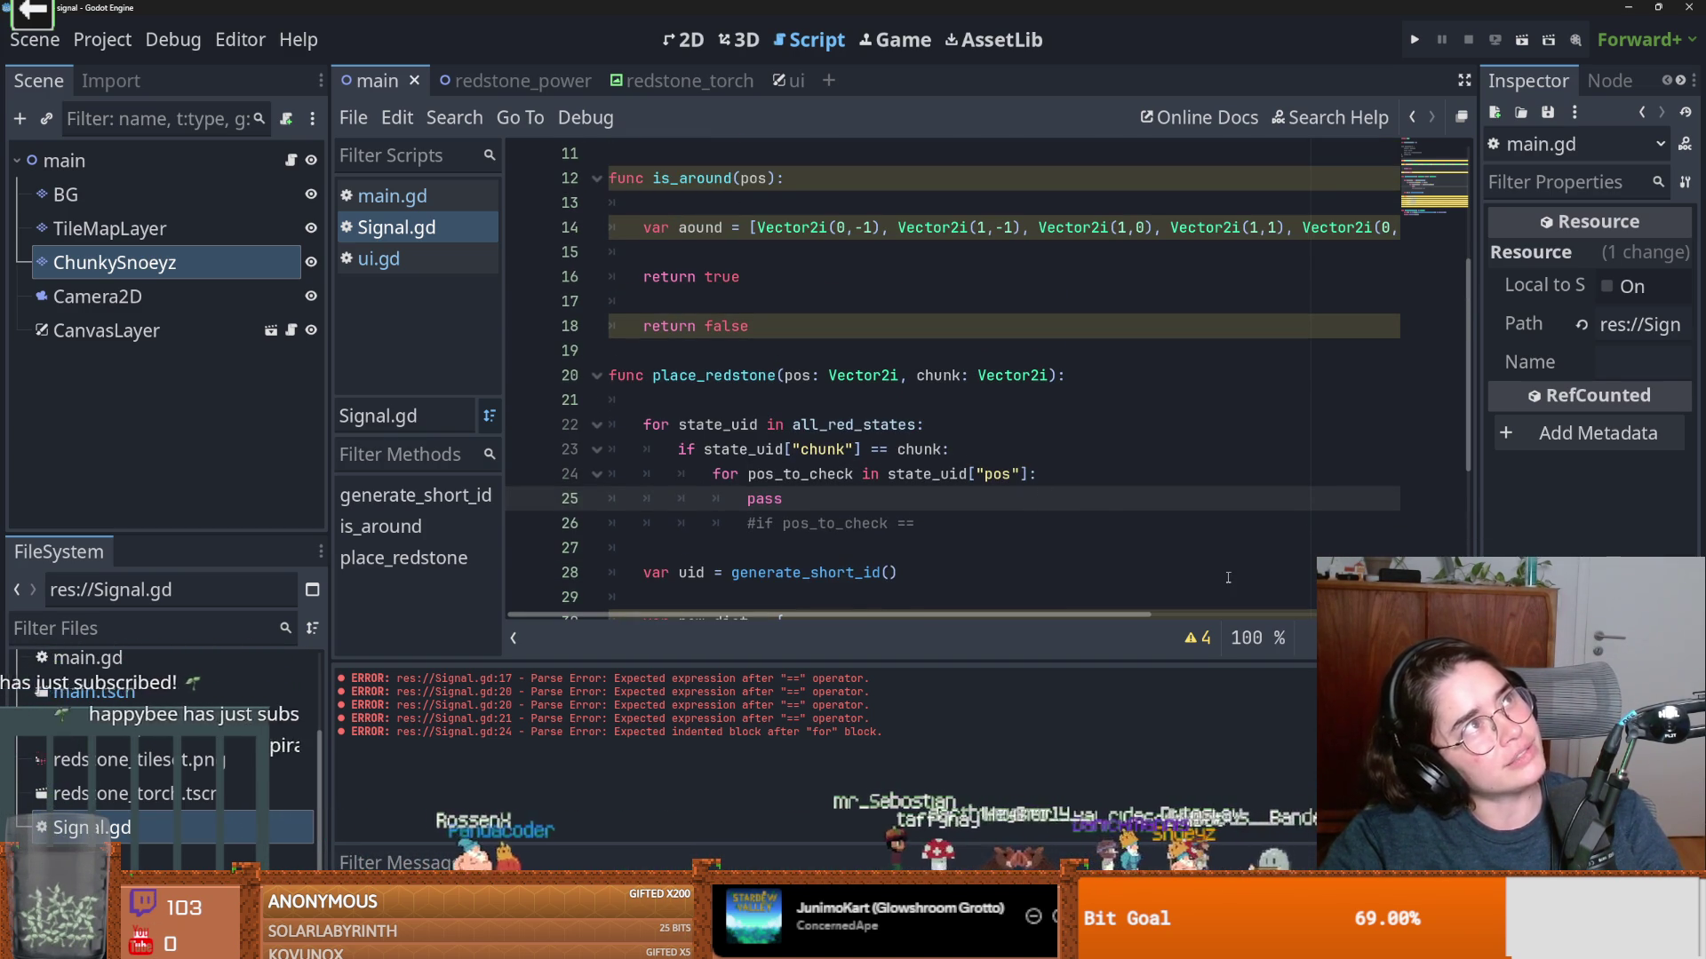
{"action": "double_click", "coordinate": [828, 503]}
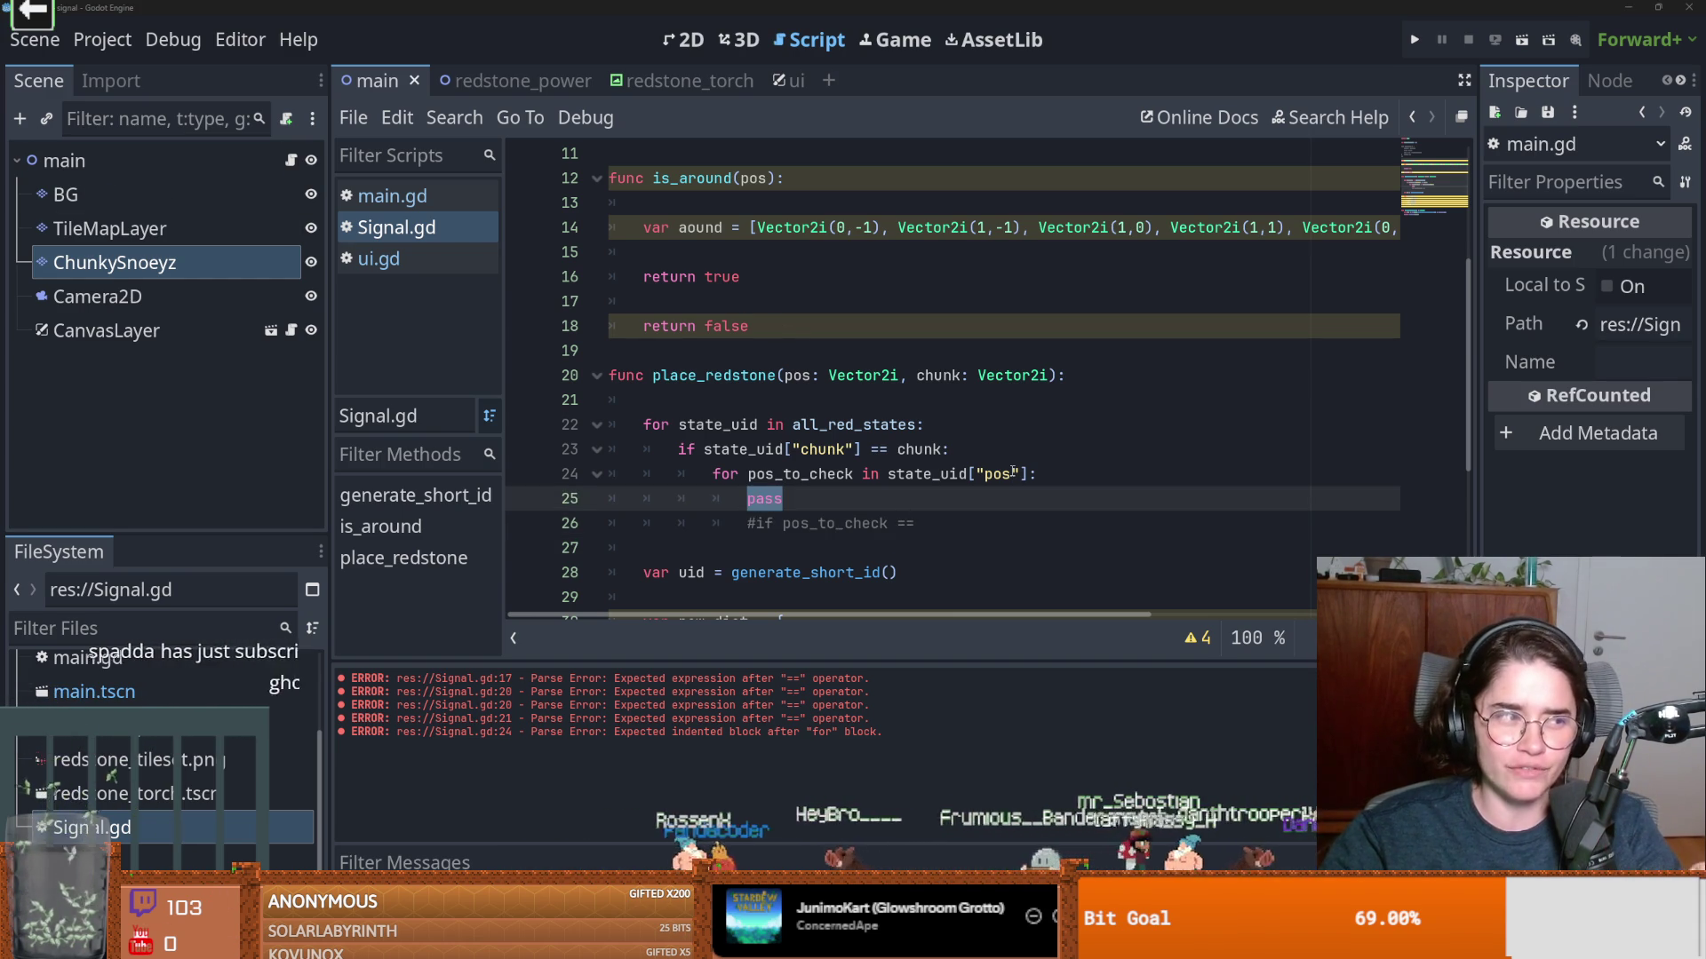
{"action": "mouse_move", "coordinate": [1014, 472]}
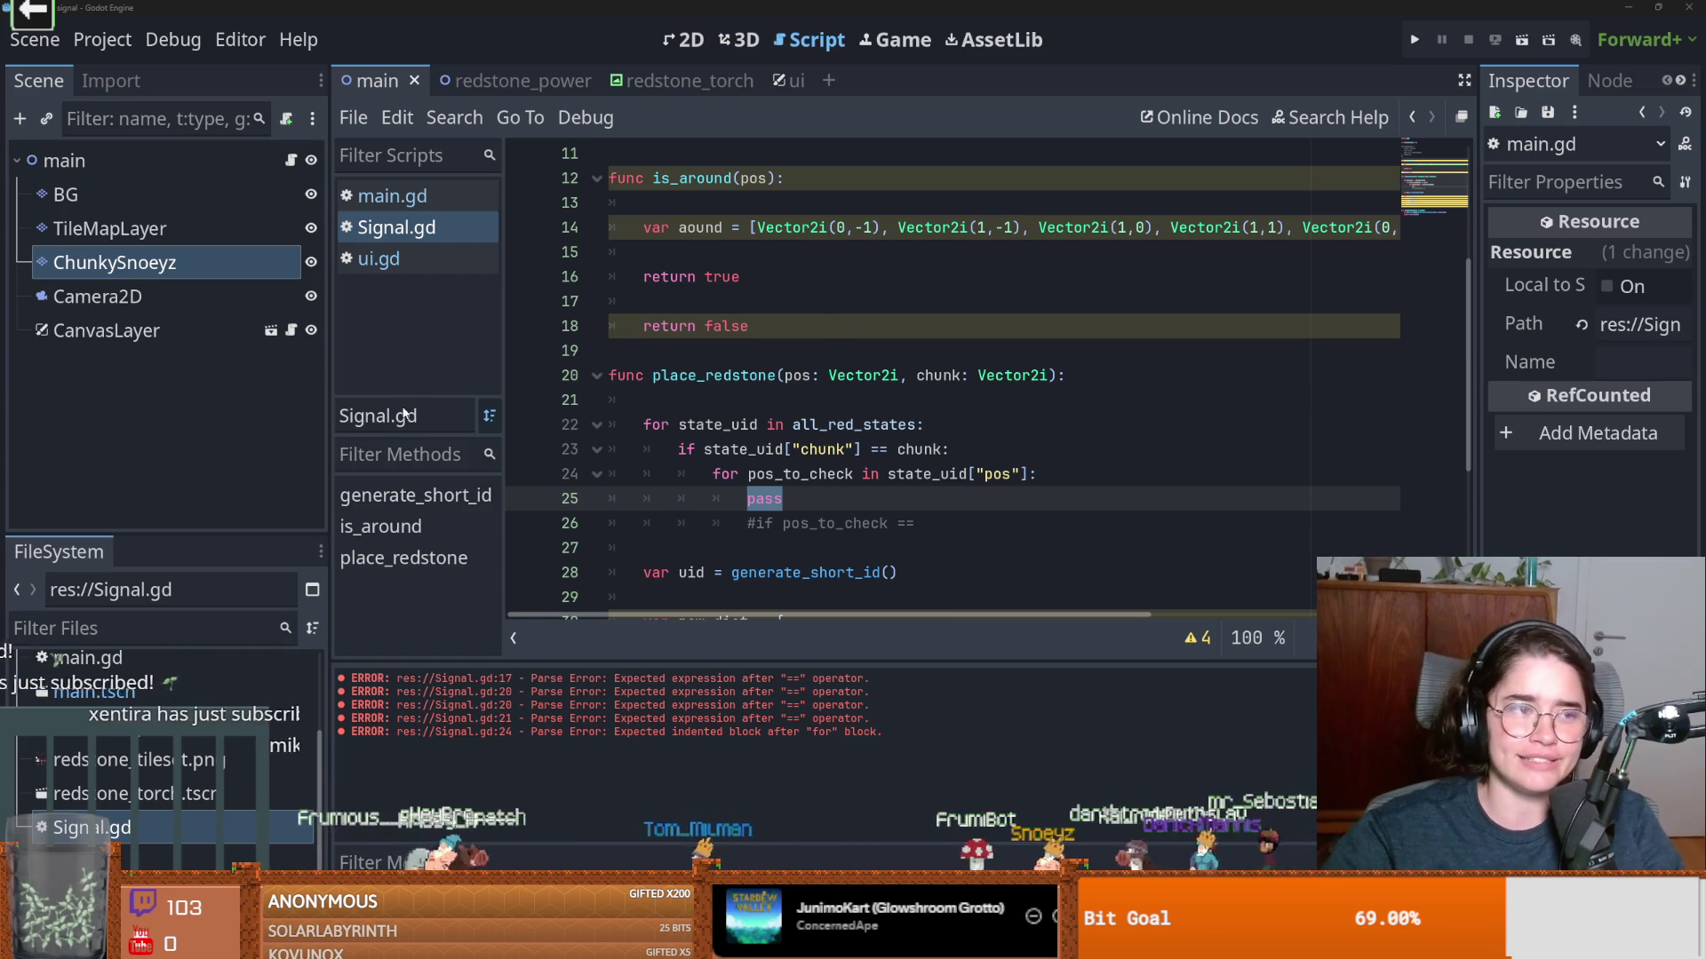
{"action": "scroll", "coordinate": [980, 505], "scroll_direction": "down", "scroll_amount": 3}
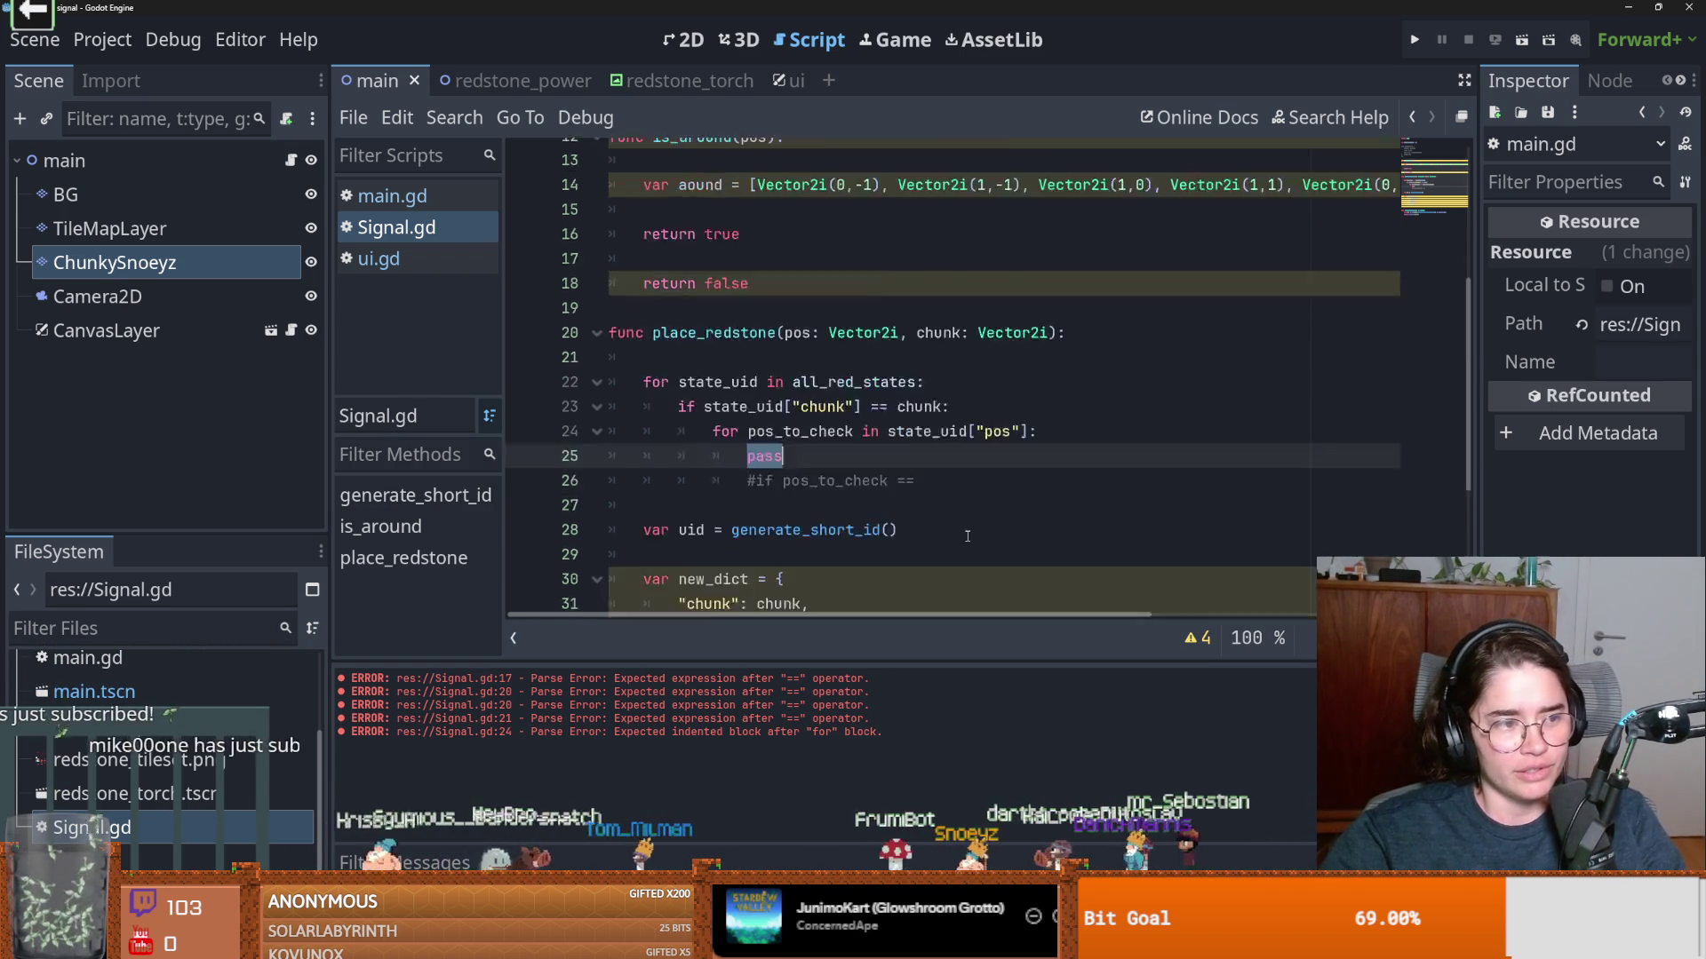
{"action": "scroll", "coordinate": [955, 530], "scroll_direction": "up", "scroll_amount": 3}
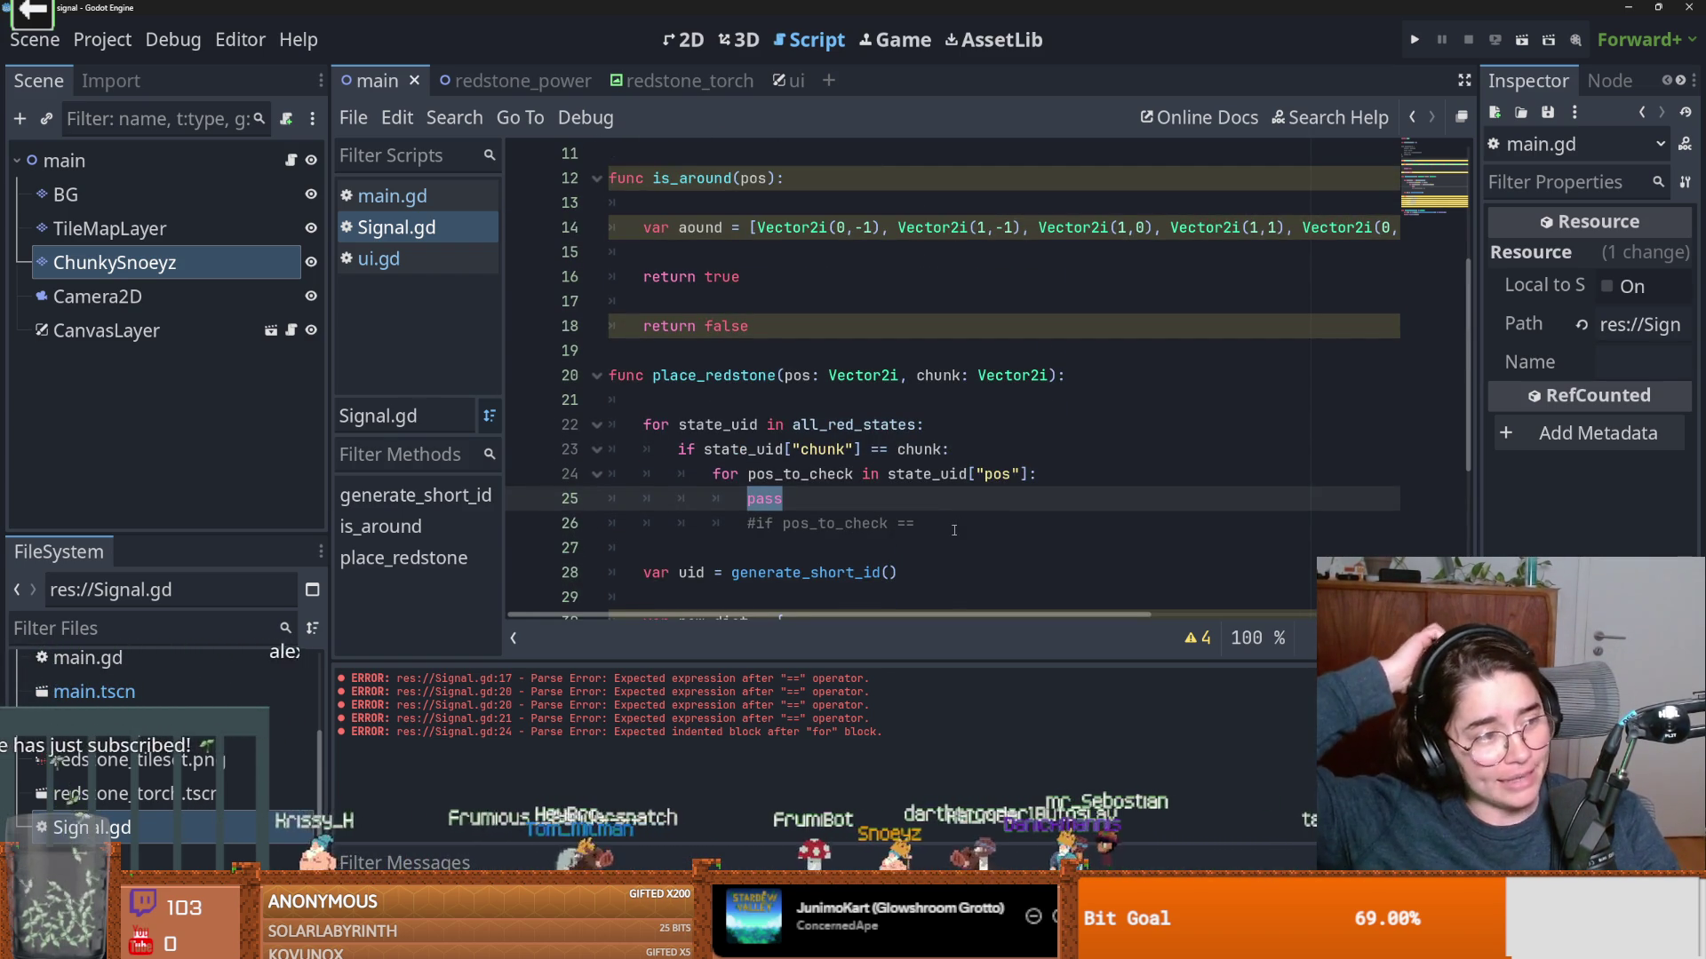